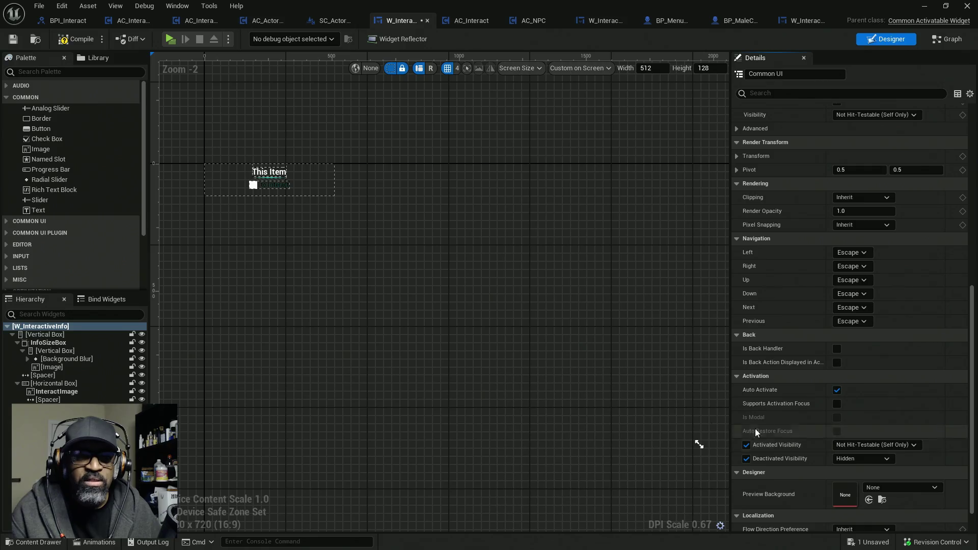
# - Compile the W_InteractiveInfo widget and switch to its node graph
pyautogui.click(81, 40)
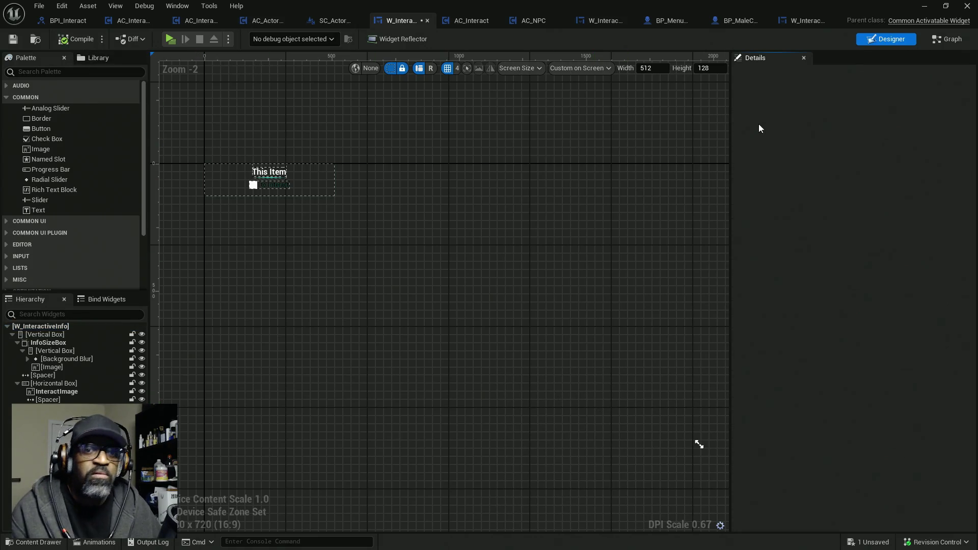
pyautogui.click(937, 44)
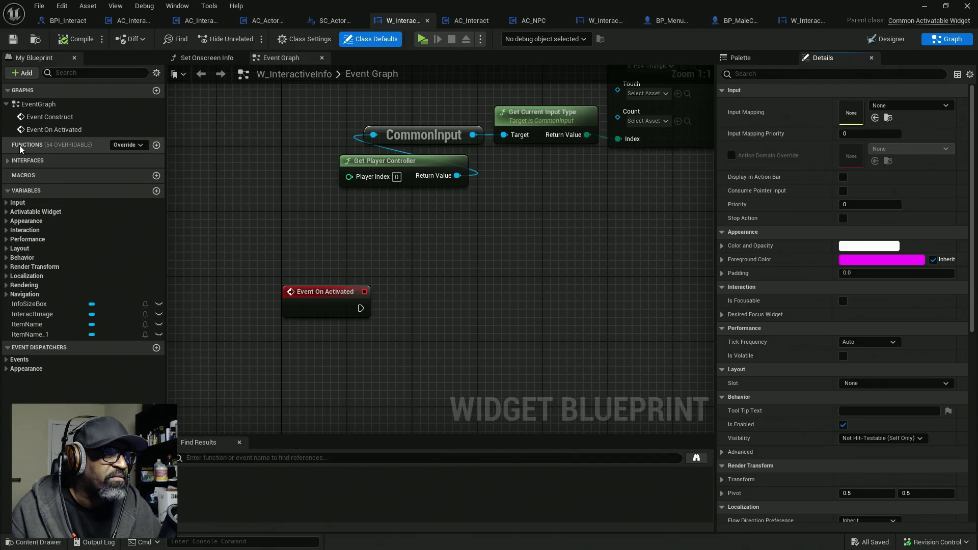
# - Expand the Interfaces list in My Blueprint and launch the level in a new play window
pyautogui.click(101, 161)
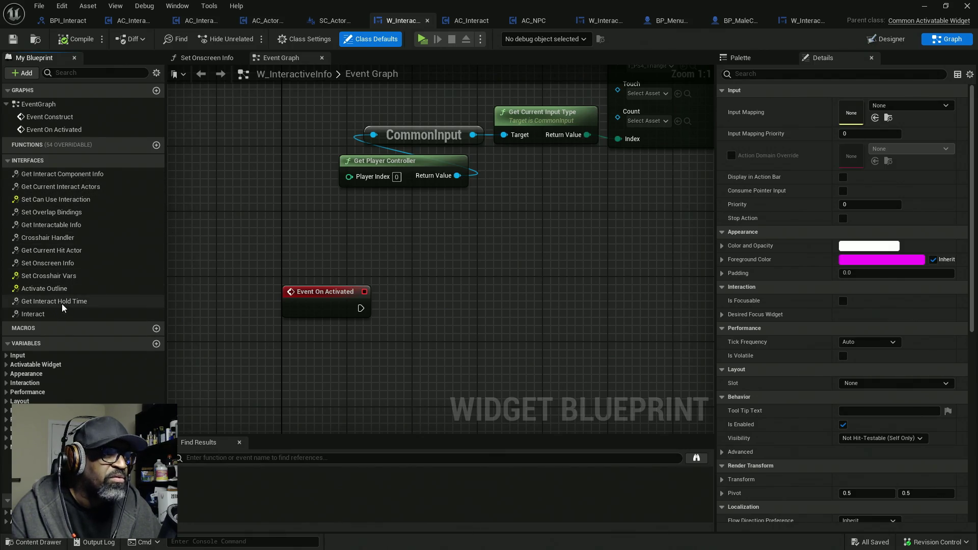
pyautogui.scroll(-11, 292, 257)
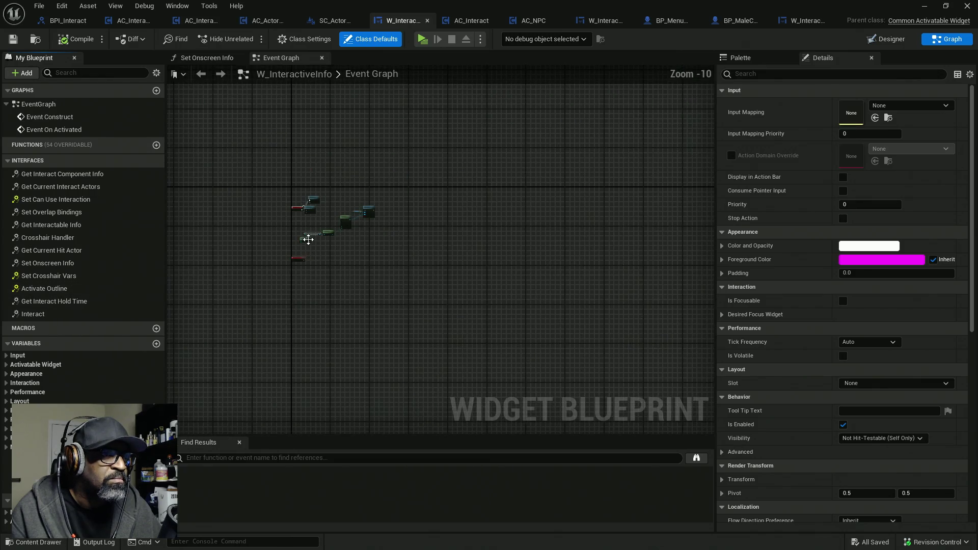
pyautogui.scroll(7, 305, 236)
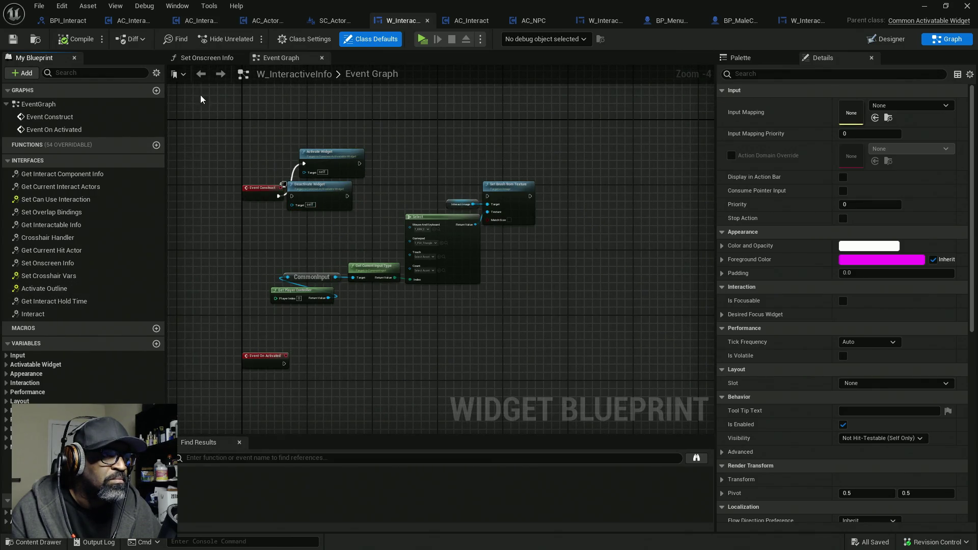
pyautogui.click(423, 39)
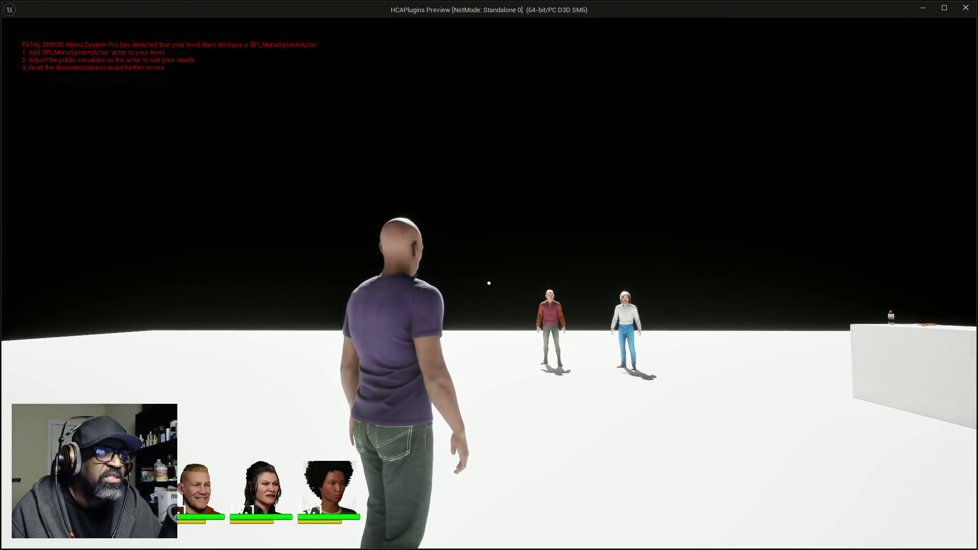
# - Walk the character up to the soda bottle and pretzel, then stop the test play
pyautogui.press('w')
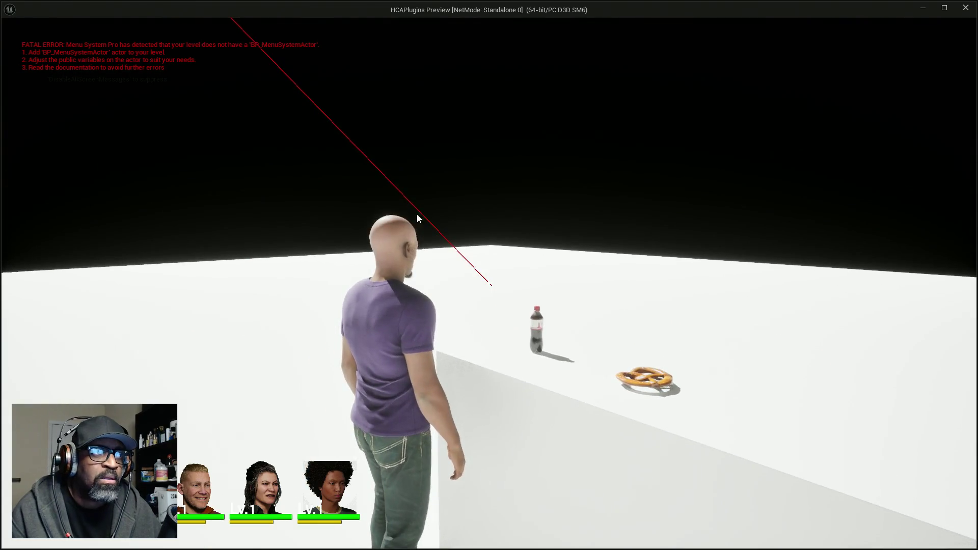
pyautogui.press('Escape')
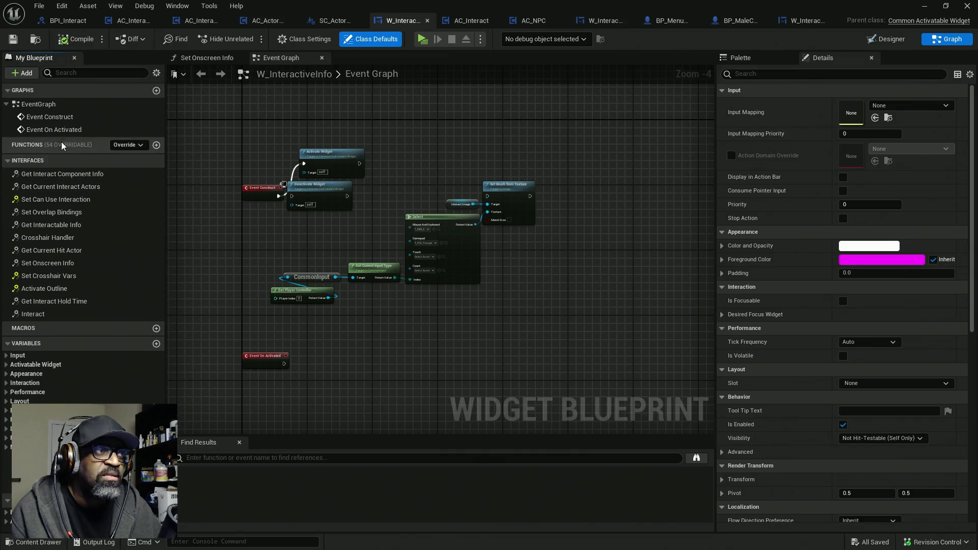
# - Inspect the Set Onscreen Info function graph, then recompile and save the widget
pyautogui.click(201, 62)
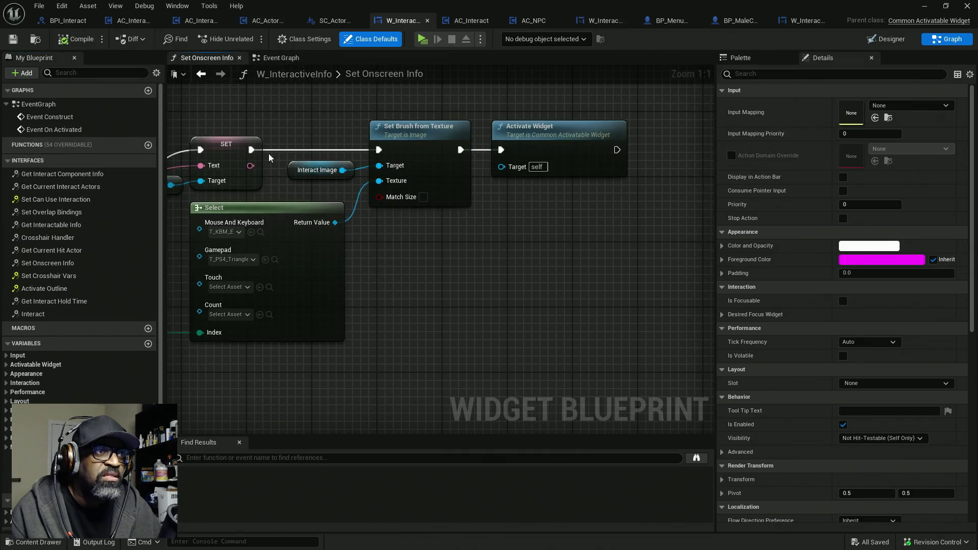
pyautogui.scroll(2, 492, 195)
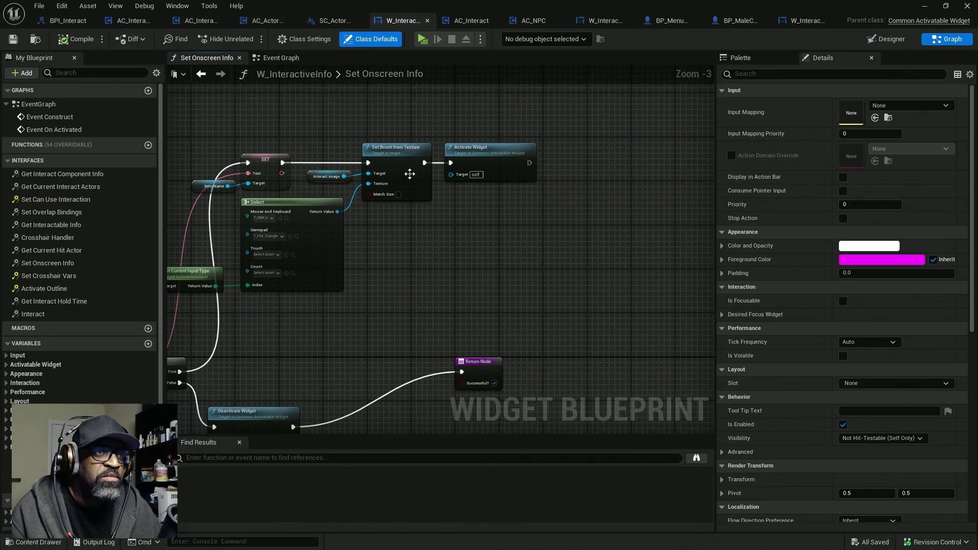
pyautogui.scroll(-4, 451, 183)
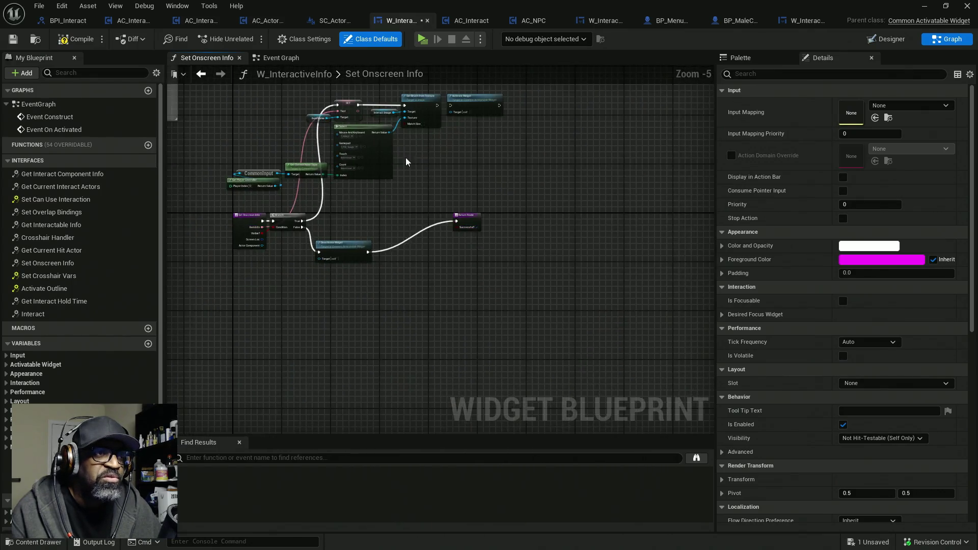
pyautogui.moveTo(451, 203)
pyautogui.mouseDown()
pyautogui.moveTo(411, 186)
pyautogui.moveTo(464, 216)
pyautogui.mouseUp()
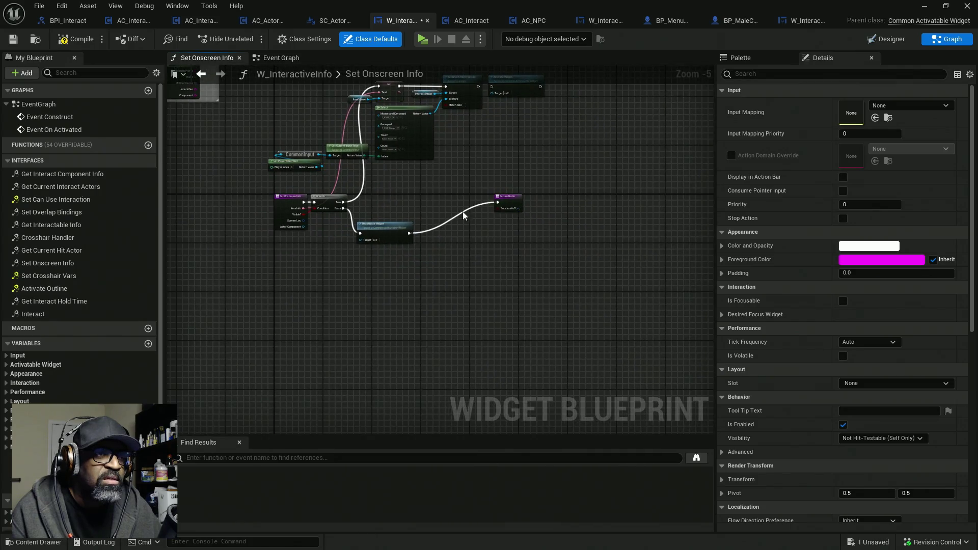
pyautogui.scroll(3, 353, 209)
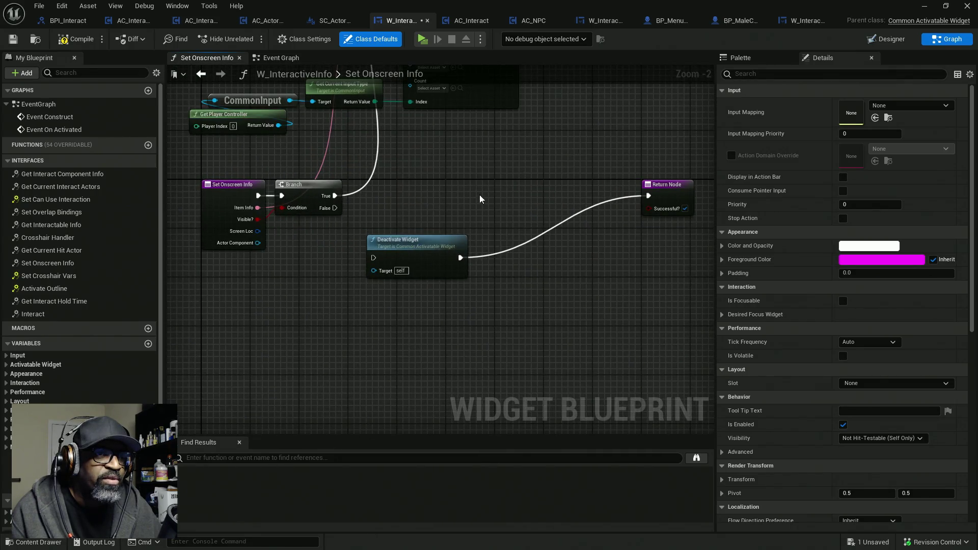
pyautogui.click(78, 41)
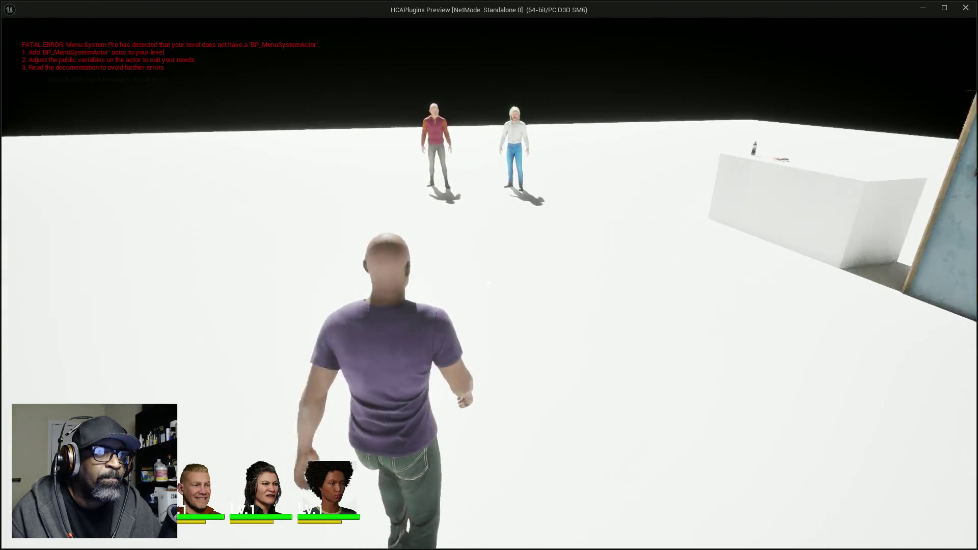
# - Walk to the table, turn toward the door and back to the bottle, then end play
pyautogui.press('w')
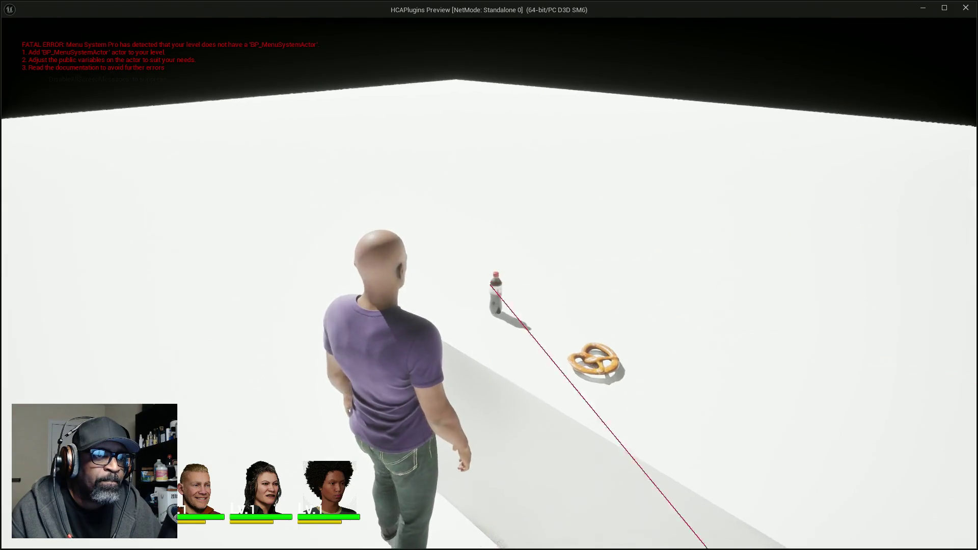
pyautogui.press('w')
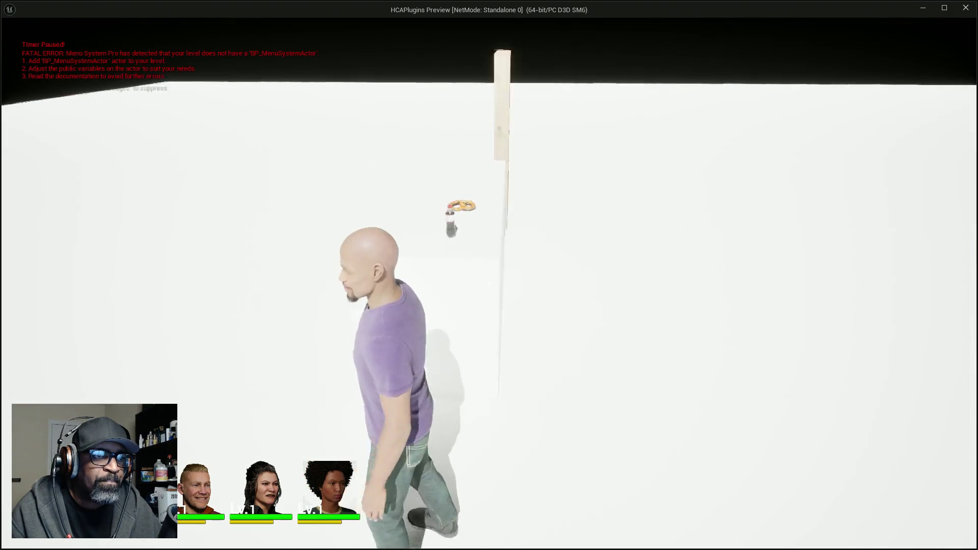
pyautogui.press('w')
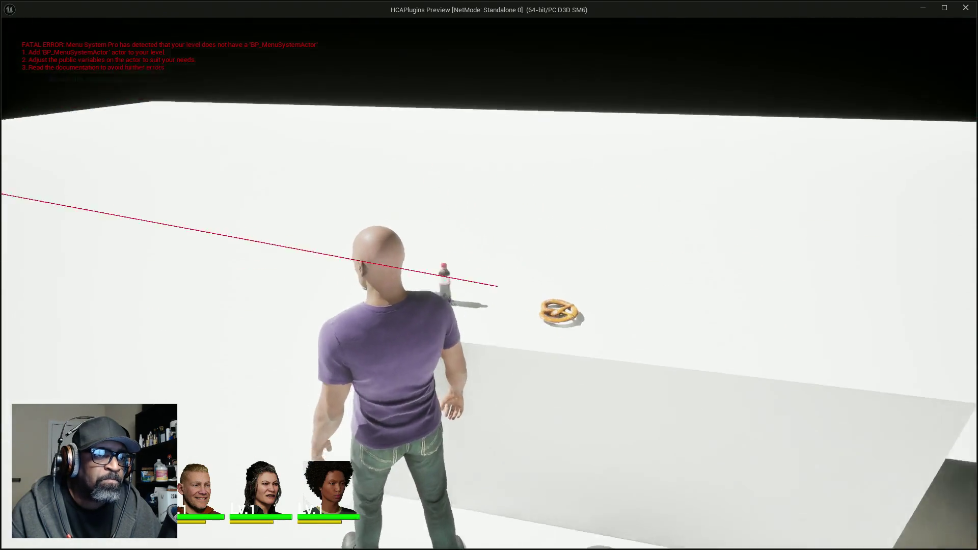
pyautogui.press('Escape')
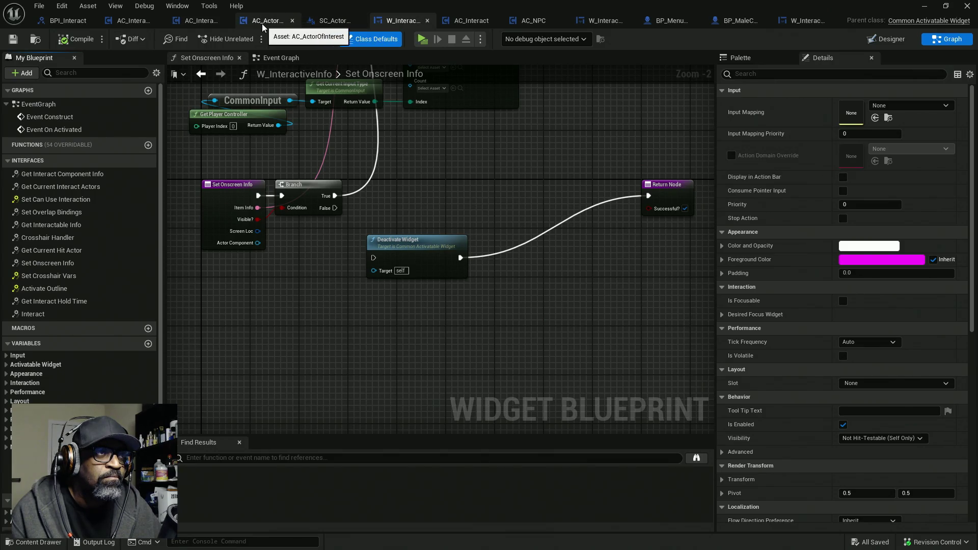
# - In AC_ActorOfInterest's Event Graph, break the UI Location Location and This Widget attach links, then compile
pyautogui.click(263, 22)
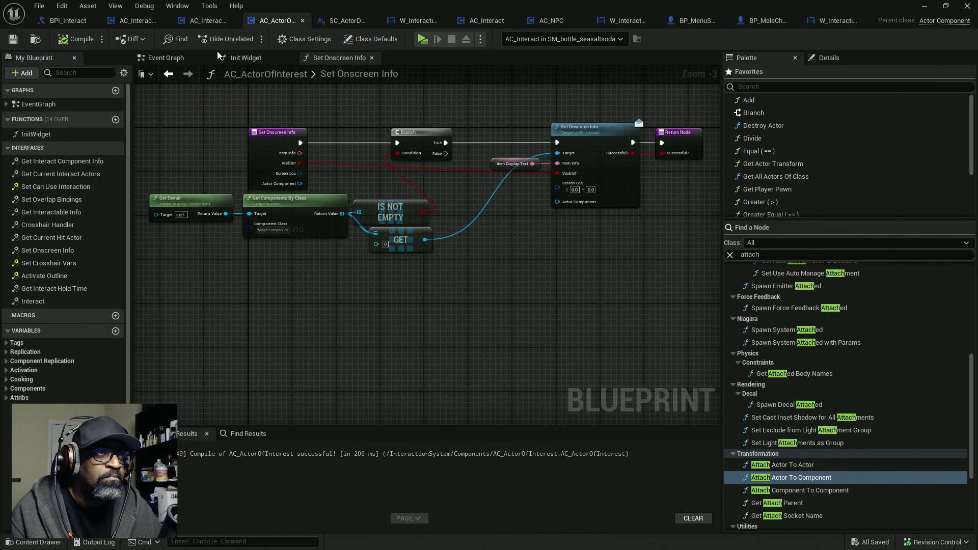
pyautogui.click(174, 59)
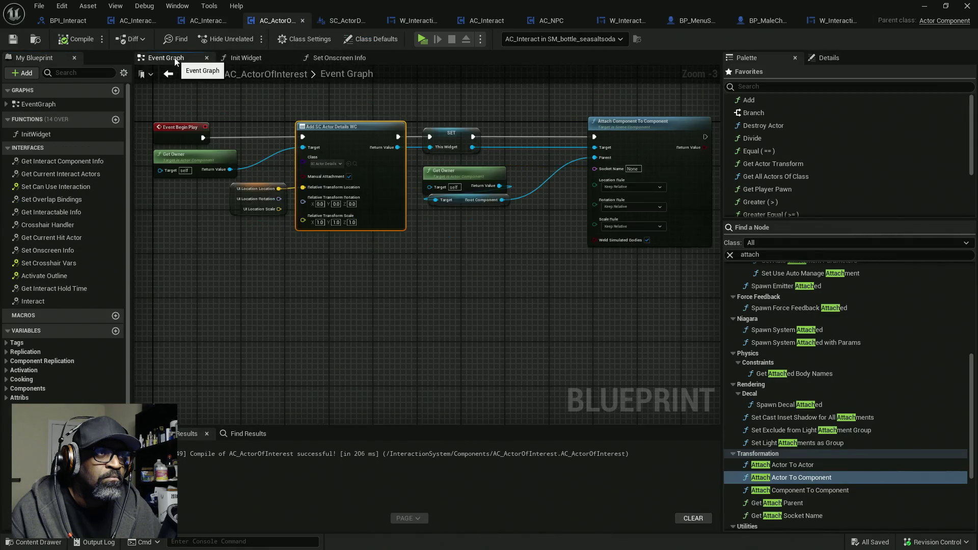
pyautogui.keyDown('alt'); pyautogui.click(304, 189); pyautogui.keyUp('alt')
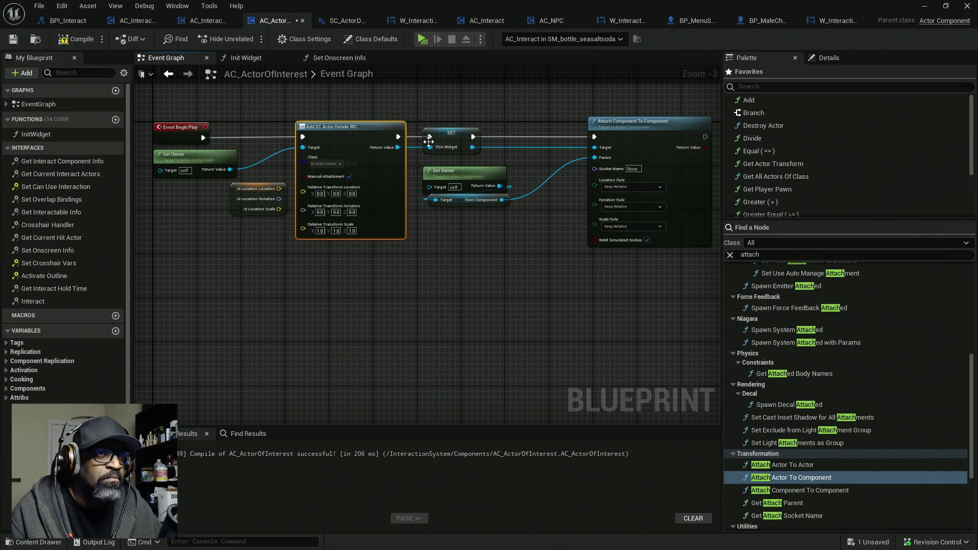
pyautogui.keyDown('alt'); pyautogui.click(473, 147); pyautogui.keyUp('alt')
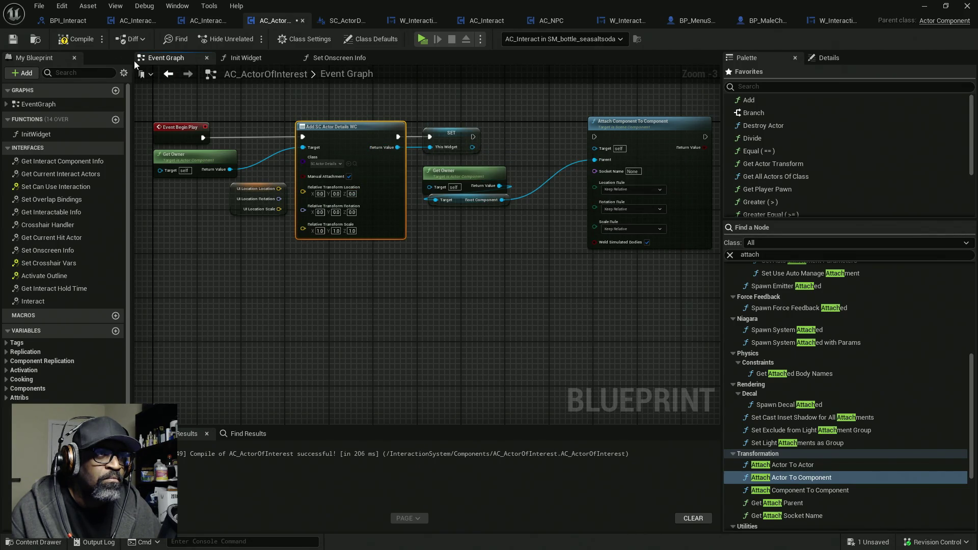
pyautogui.click(76, 39)
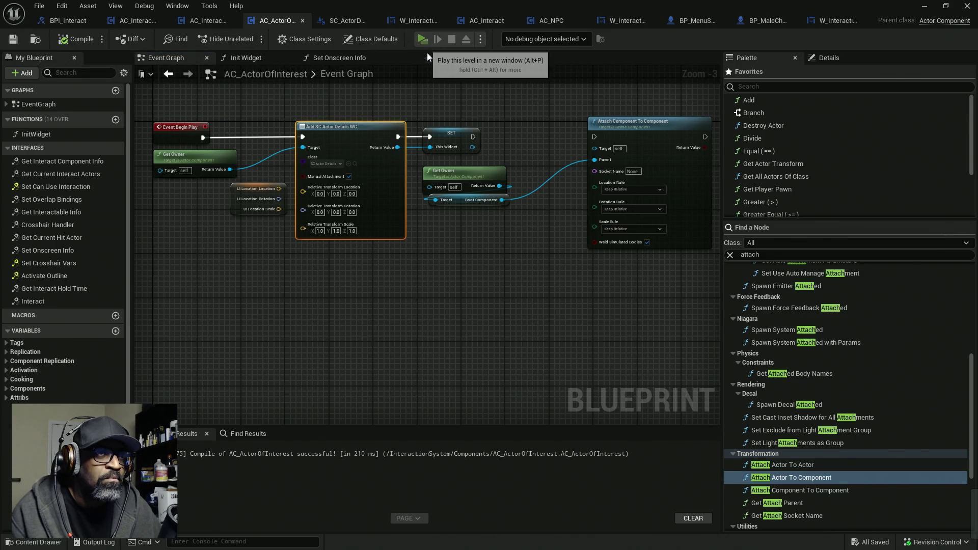
# - Run a quick play test, review the event graph, then switch to SC_ActorDetailsWC
pyautogui.click(423, 39)
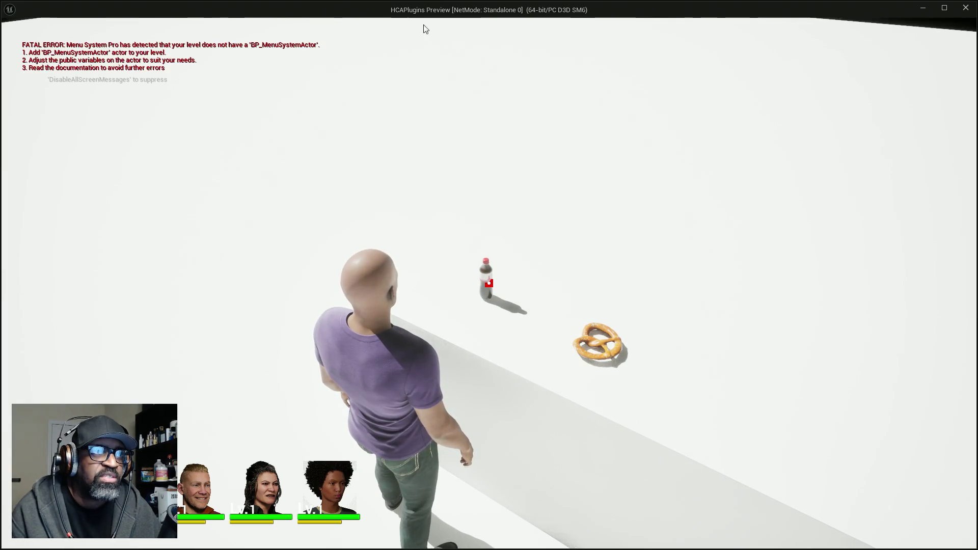
pyautogui.press('Escape')
pyautogui.moveTo(231, 118); pyautogui.dragTo(256, 111)
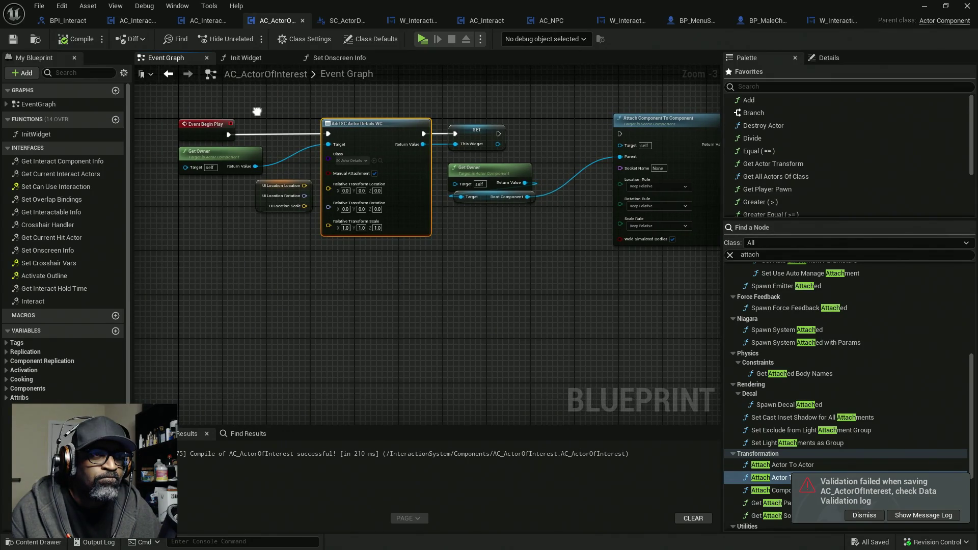
pyautogui.scroll(3, 394, 150)
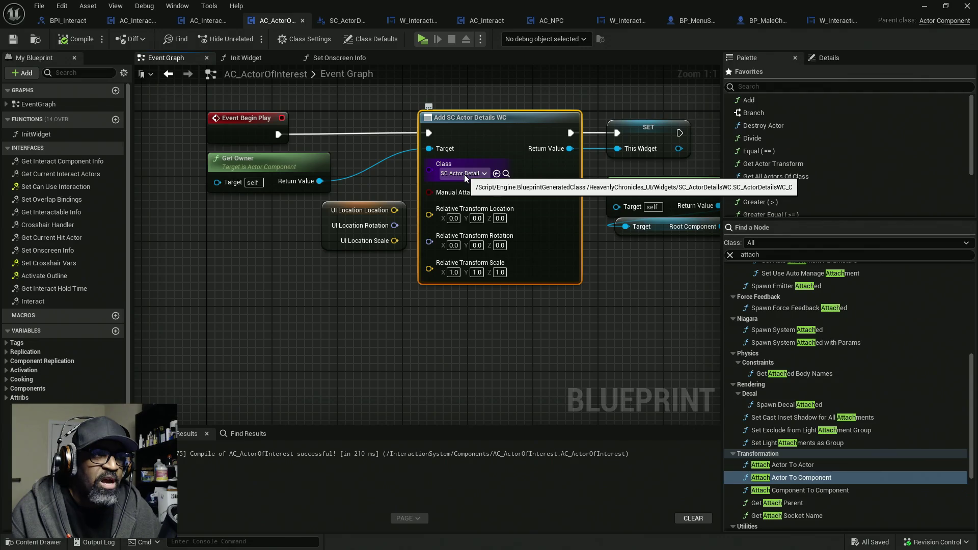
pyautogui.moveTo(463, 175); pyautogui.dragTo(288, 172)
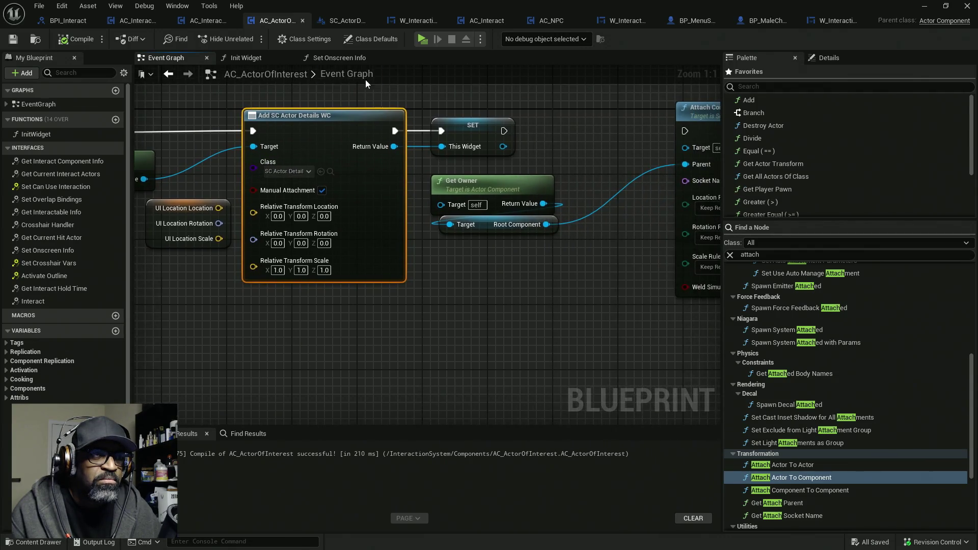
pyautogui.click(342, 22)
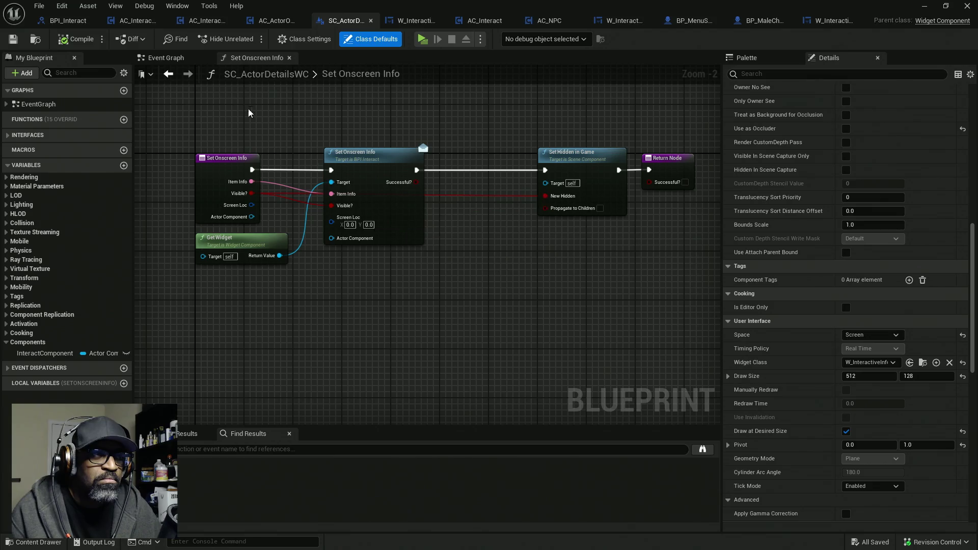
# - Set the SC_ActorDetailsWC widget's User Interface Space to World and compile
pyautogui.click(168, 58)
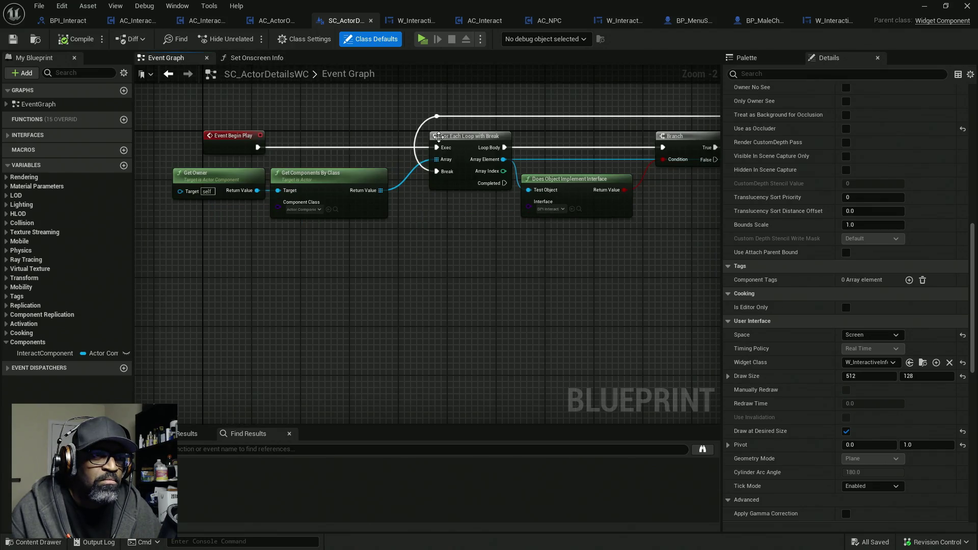
pyautogui.moveTo(575, 141)
pyautogui.mouseDown()
pyautogui.moveTo(415, 142)
pyautogui.moveTo(585, 147)
pyautogui.moveTo(479, 144)
pyautogui.mouseUp()
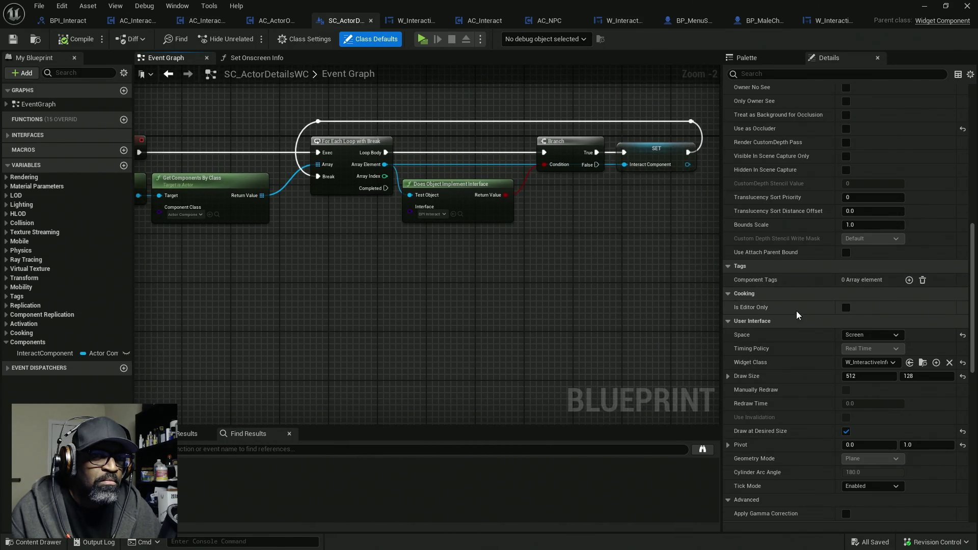
pyautogui.scroll(-2, 784, 334)
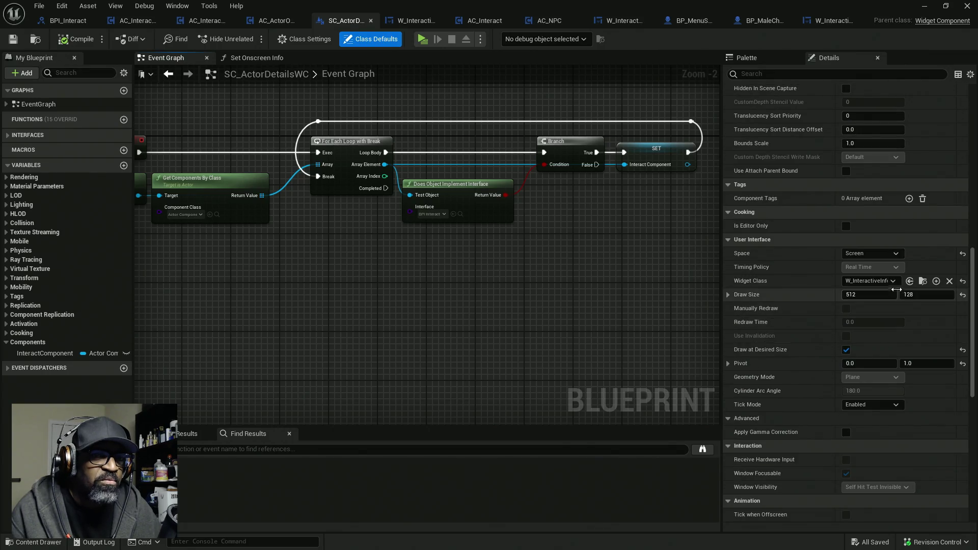
pyautogui.click(869, 254)
pyautogui.click(861, 265)
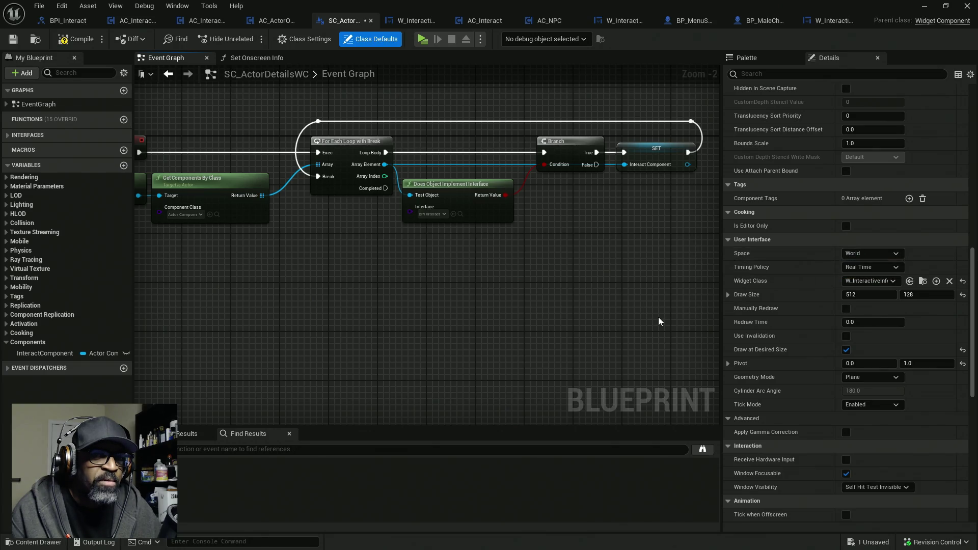
pyautogui.click(76, 40)
# - Play-test the level, walking to the bottle and pretzel to look for the prompt
pyautogui.click(427, 45)
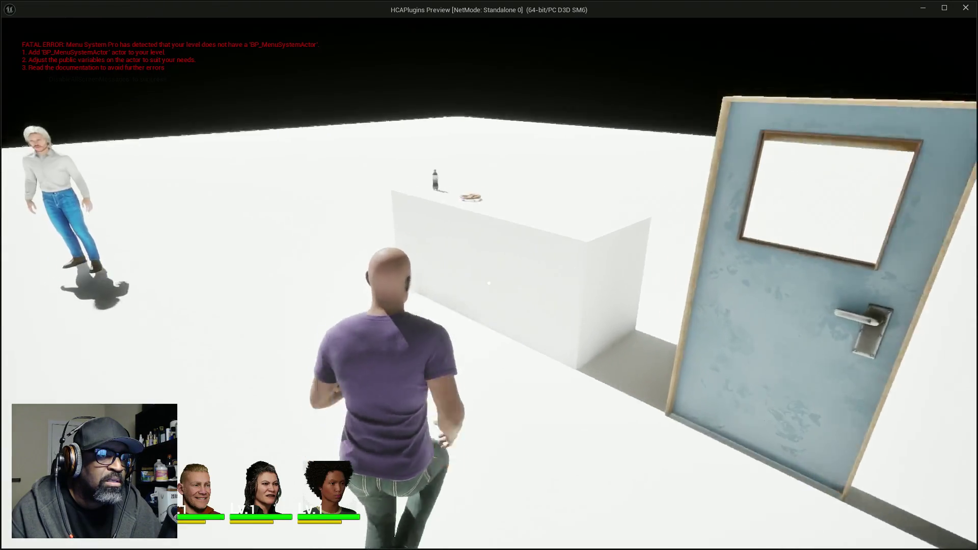
pyautogui.press('s')
pyautogui.press('w')
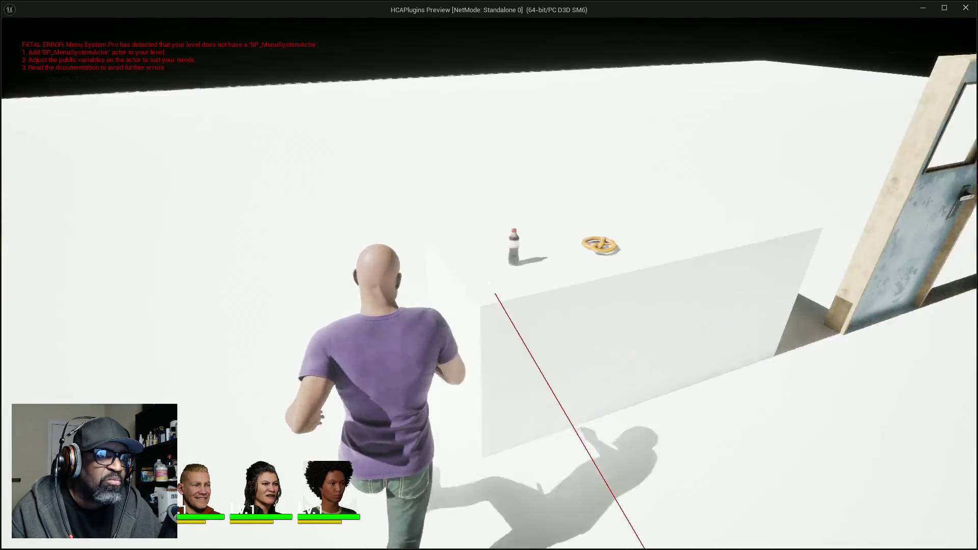
pyautogui.press('w')
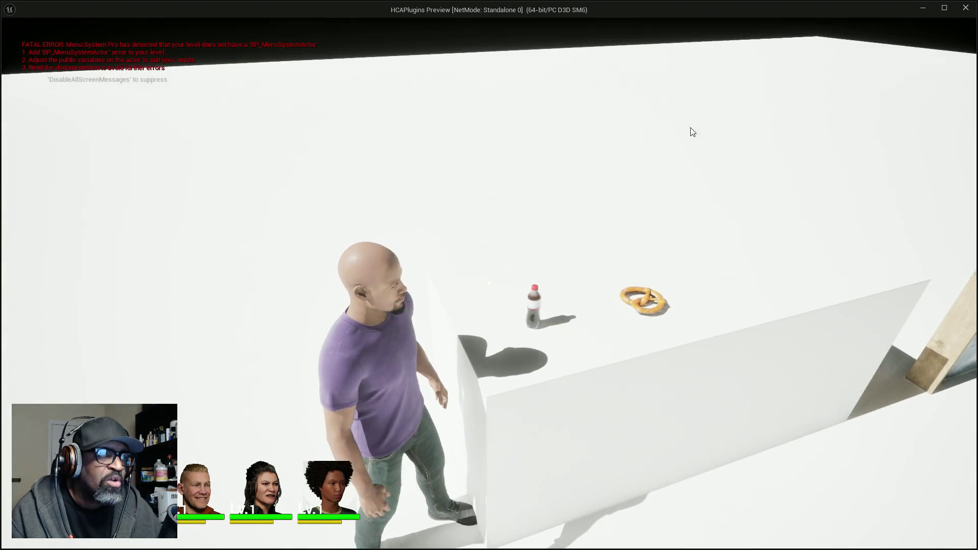
pyautogui.press('Escape')
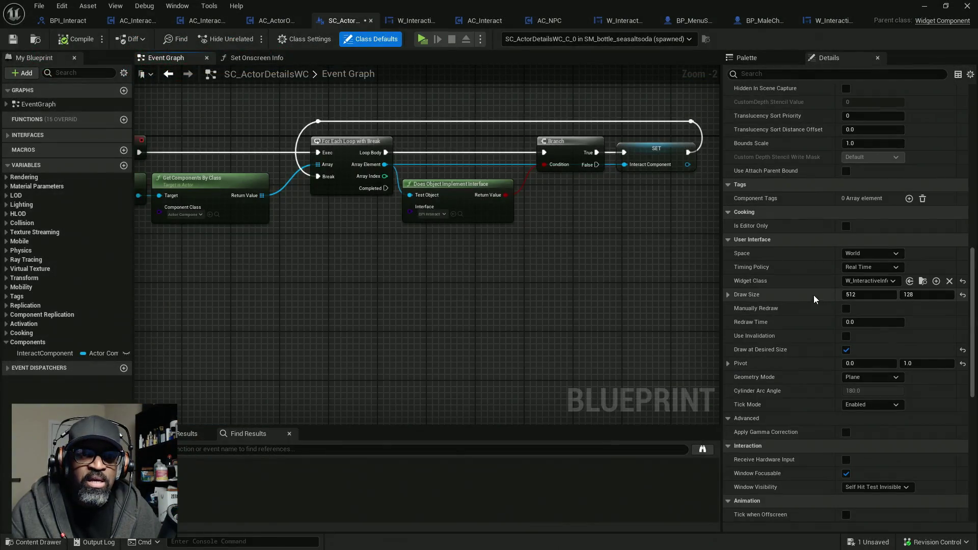
# - Uncheck Hidden in Game in the widget component's Rendering settings
pyautogui.scroll(-10, 823, 368)
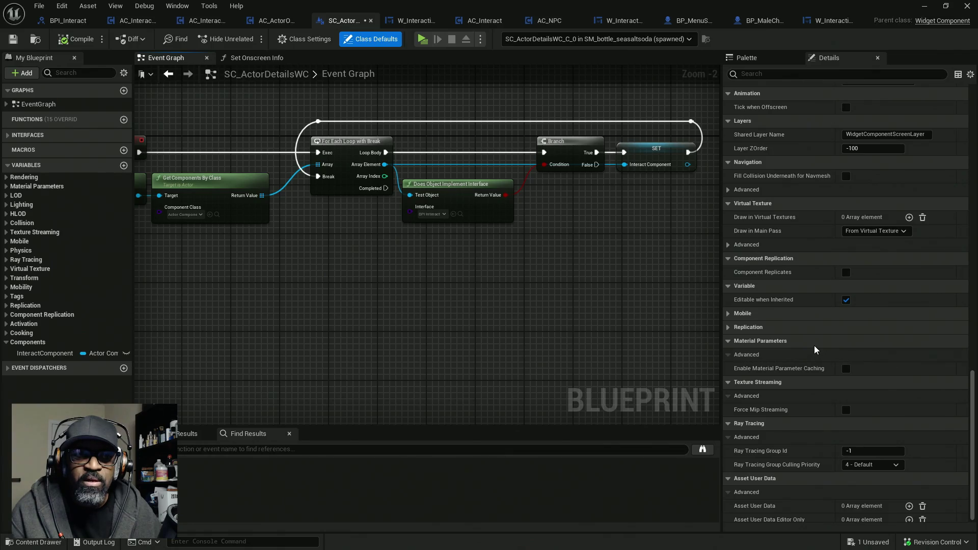
pyautogui.scroll(3, 822, 351)
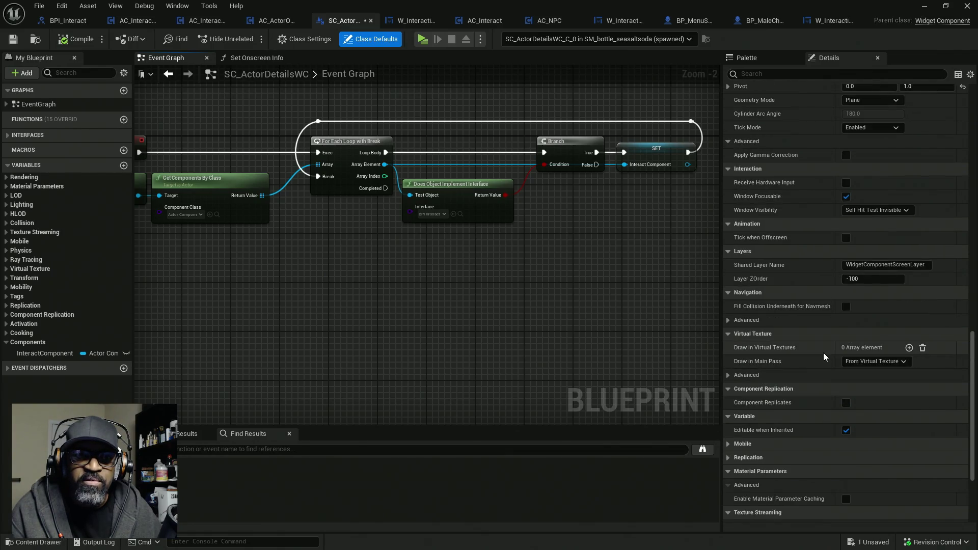
pyautogui.scroll(3, 823, 353)
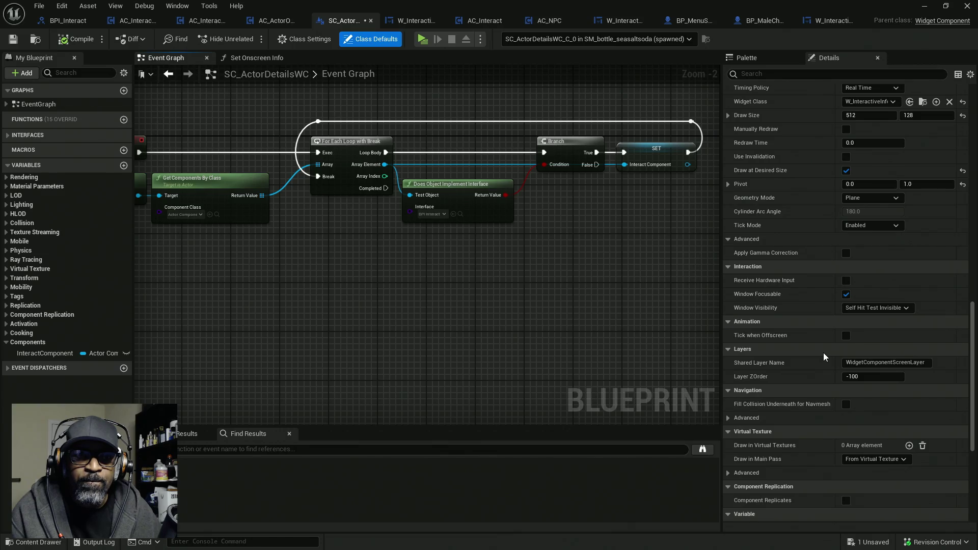
pyautogui.scroll(3, 823, 352)
pyautogui.scroll(3, 825, 353)
pyautogui.scroll(3, 824, 353)
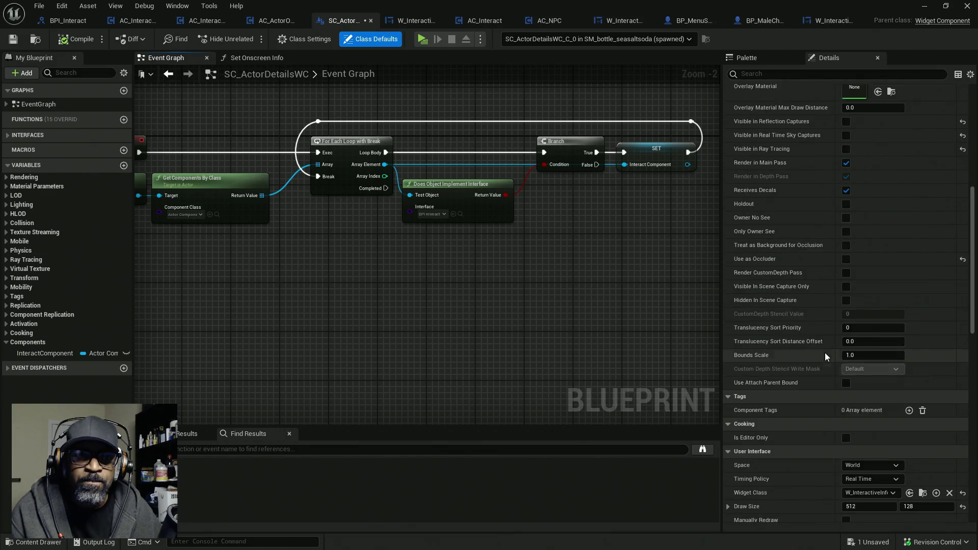
pyautogui.scroll(2, 793, 280)
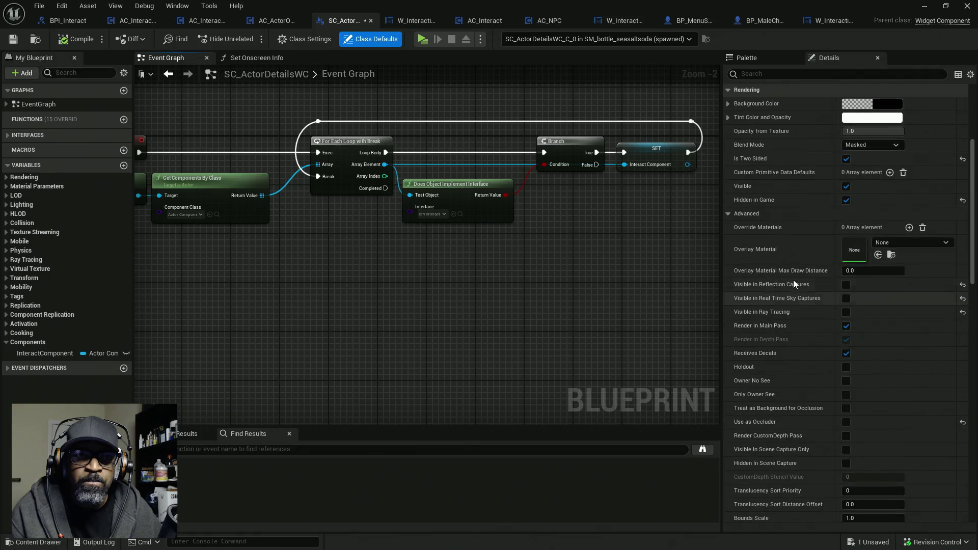
pyautogui.click(846, 200)
# - Set the widget's Space back to Screen and return to the Set Onscreen Info graph
pyautogui.scroll(4, 842, 258)
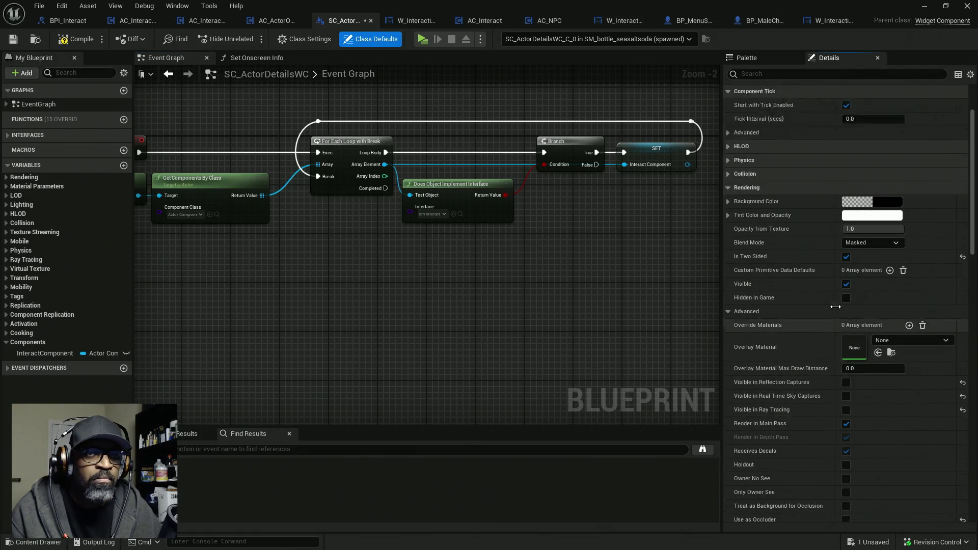
pyautogui.scroll(-1, 840, 254)
pyautogui.scroll(-2, 840, 266)
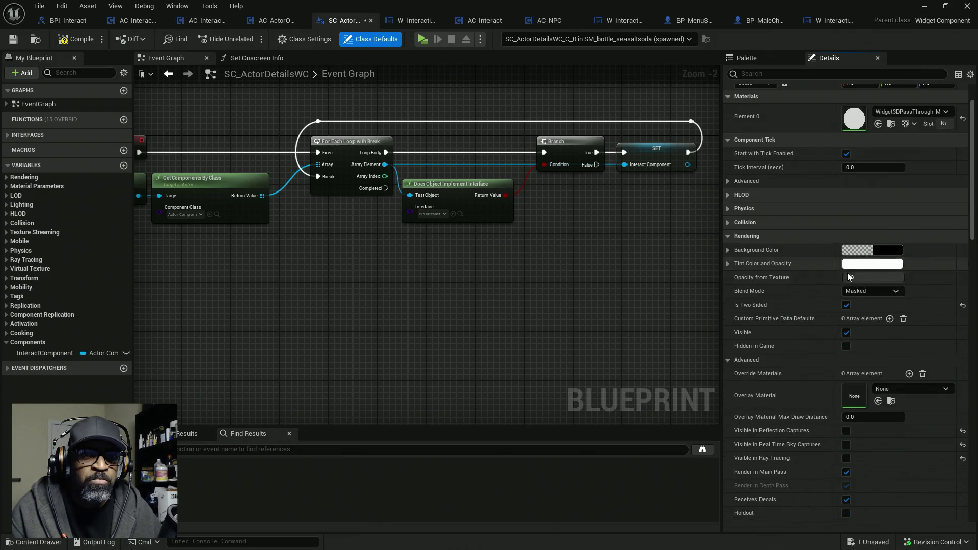
pyautogui.scroll(3, 855, 239)
pyautogui.scroll(-11, 855, 256)
pyautogui.scroll(-20, 834, 270)
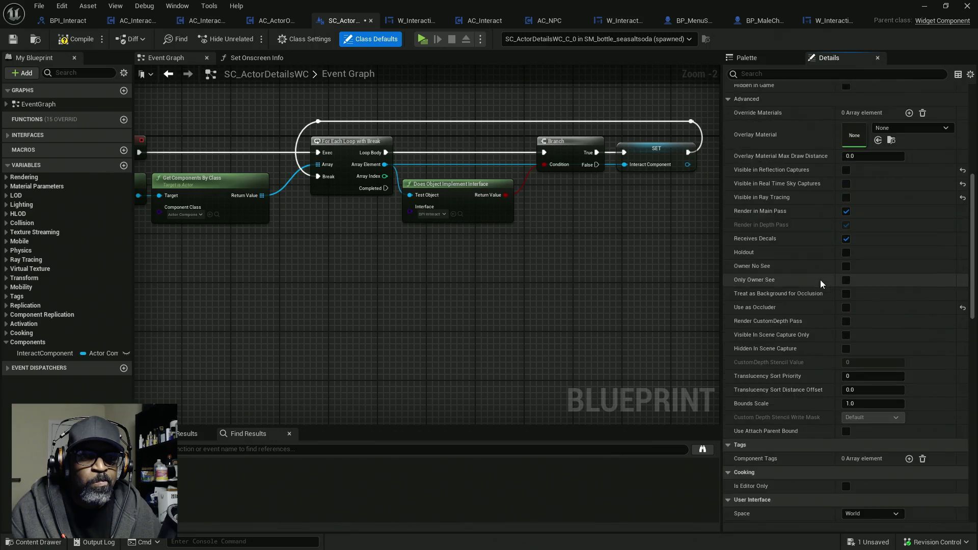
pyautogui.click(856, 253)
pyautogui.click(856, 272)
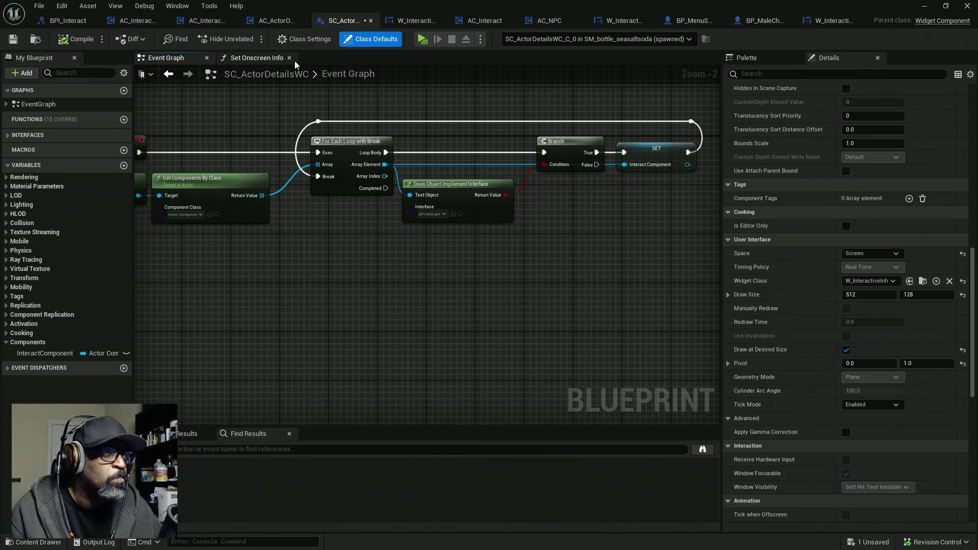
pyautogui.click(251, 58)
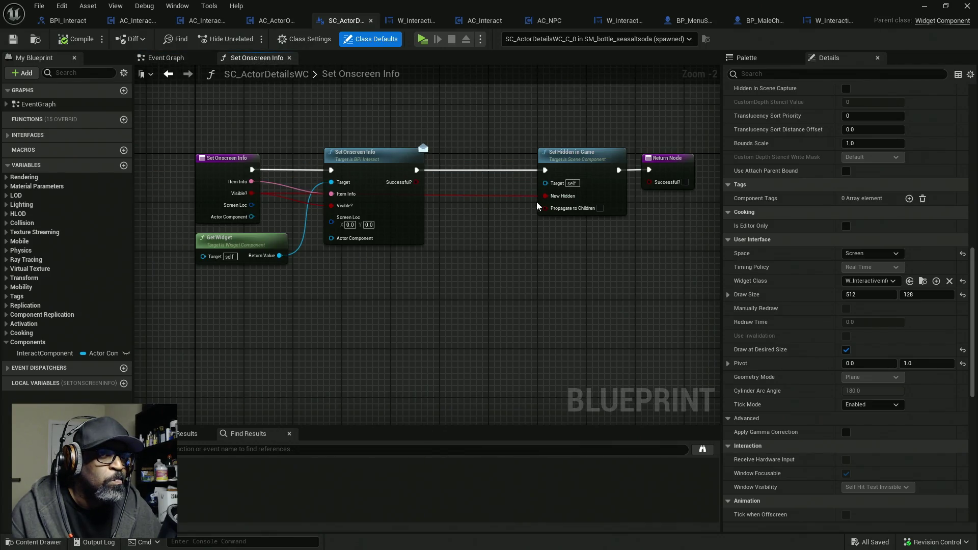
# - Save the widget blueprint and play-test that items show the This Item / to Interact prompt
pyautogui.moveTo(649, 171)
pyautogui.mouseDown()
pyautogui.moveTo(488, 174)
pyautogui.moveTo(618, 131)
pyautogui.moveTo(619, 170)
pyautogui.mouseUp()
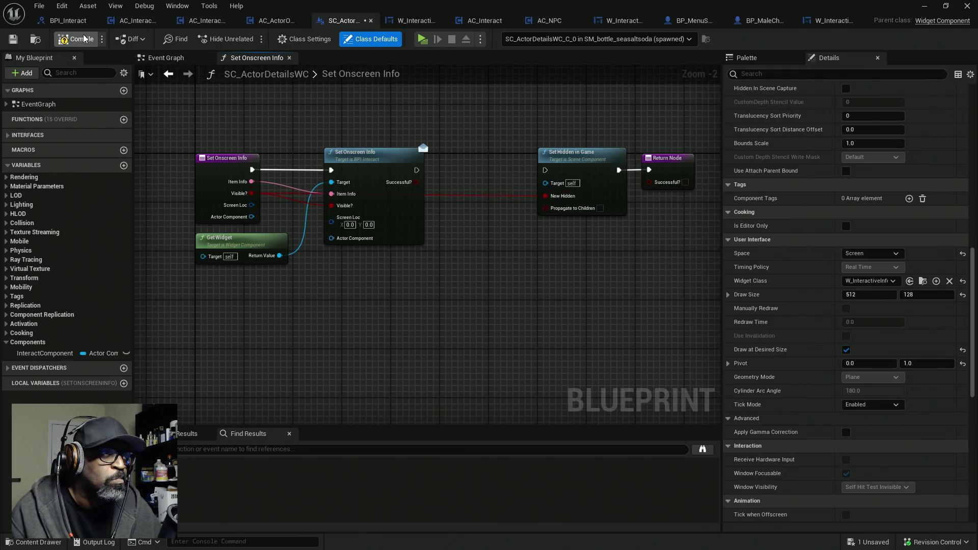
pyautogui.hotkey('ctrl', 's')
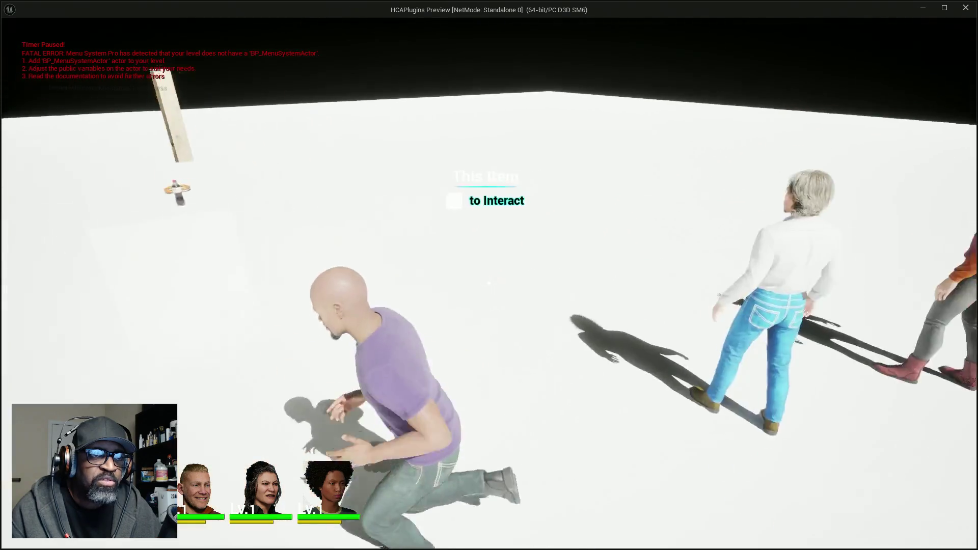
pyautogui.press('Escape')
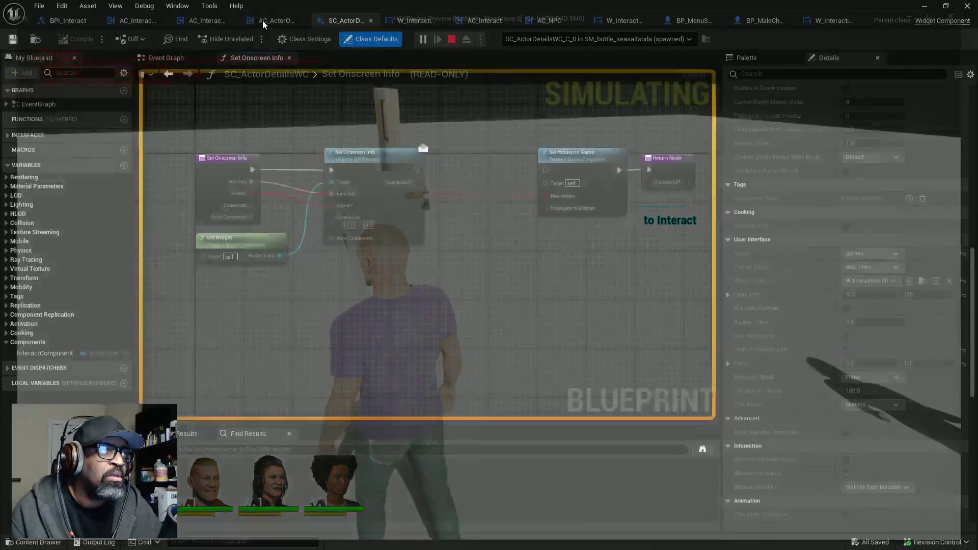
# - Switch to AC_ActorOfInterest's event graph, abandoning an attempted UI Location Location connection
pyautogui.click(194, 22)
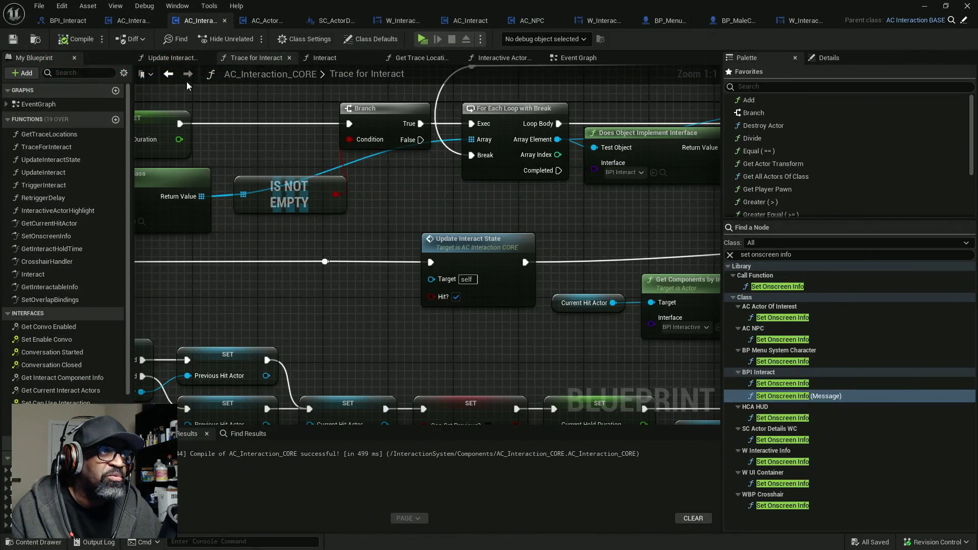
pyautogui.click(268, 20)
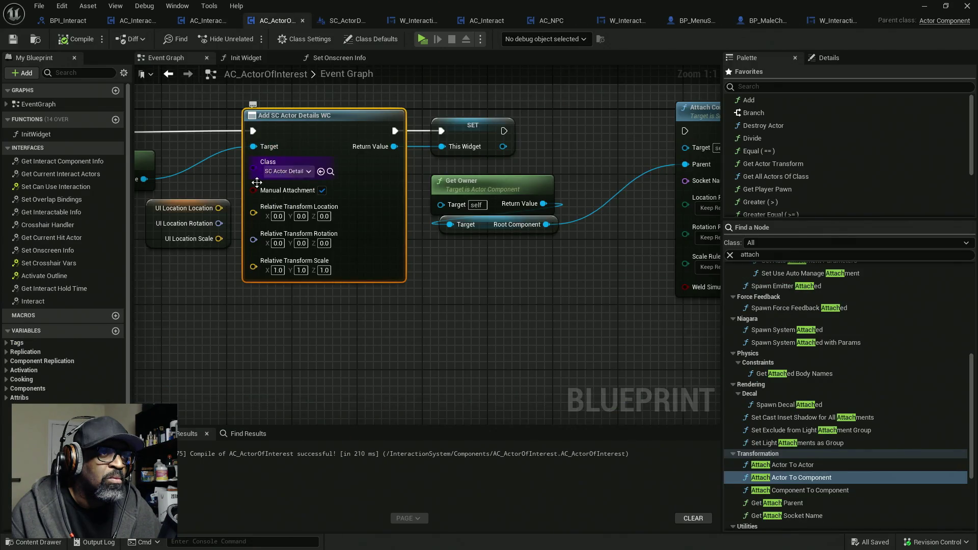
pyautogui.moveTo(254, 212)
pyautogui.mouseDown()
pyautogui.moveTo(225, 209)
pyautogui.moveTo(247, 212)
pyautogui.moveTo(236, 207)
pyautogui.mouseUp()
pyautogui.press('Escape')
# - Wire the SET node's exec and This Widget output into the Attach node, then play
pyautogui.moveTo(503, 132)
pyautogui.mouseDown()
pyautogui.moveTo(685, 131)
pyautogui.moveTo(659, 149)
pyautogui.mouseUp()
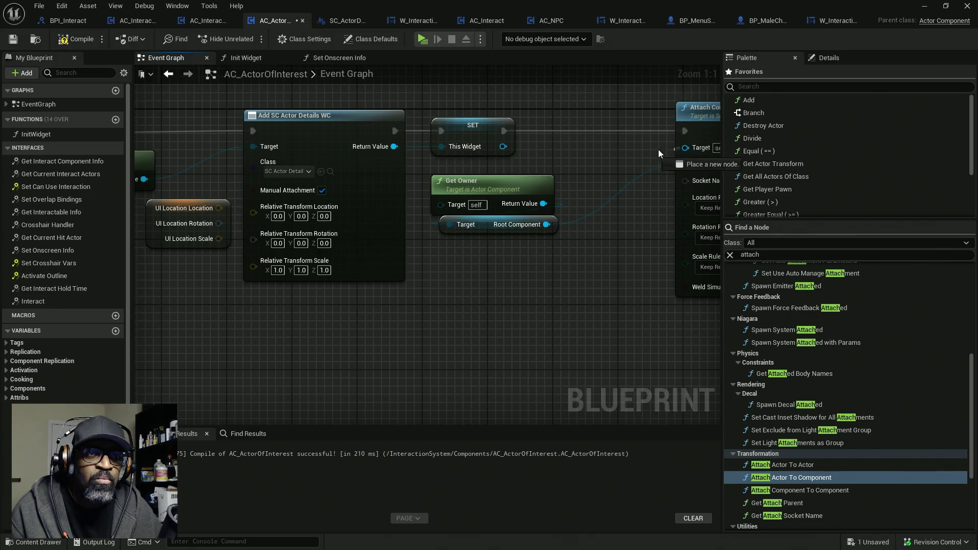
pyautogui.moveTo(483, 148); pyautogui.dragTo(502, 146)
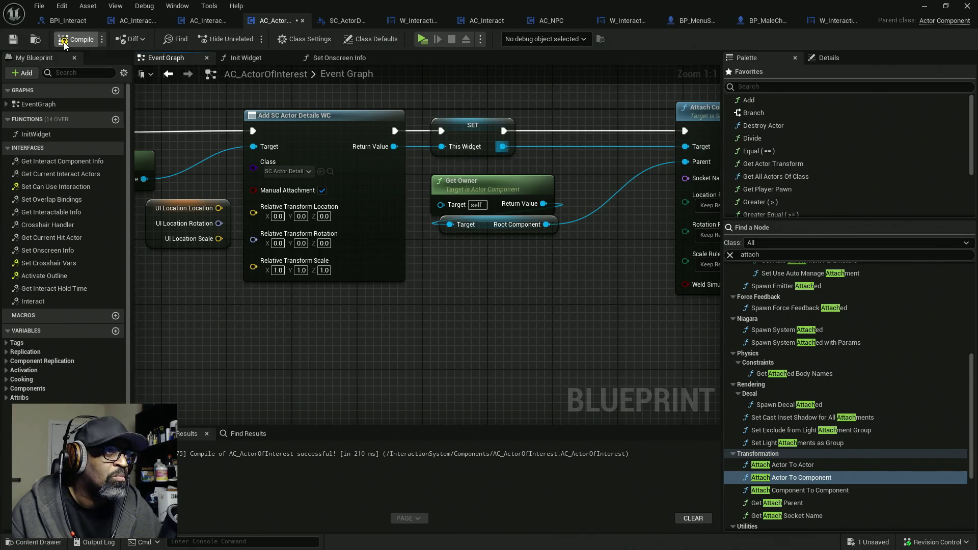
pyautogui.click(422, 39)
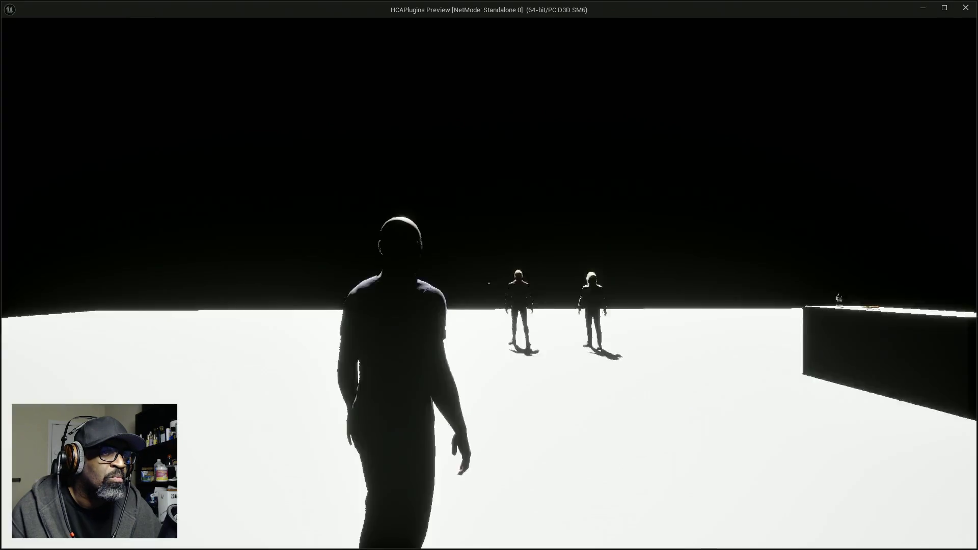
# - Test walking to the table, then reconnect UI Location Location to the relative transform location
pyautogui.press('w')
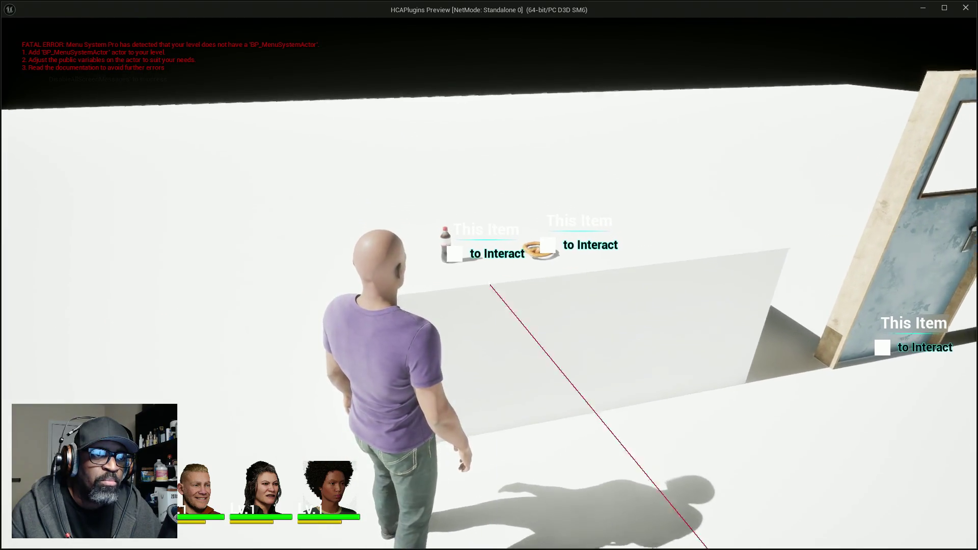
pyautogui.press('Escape')
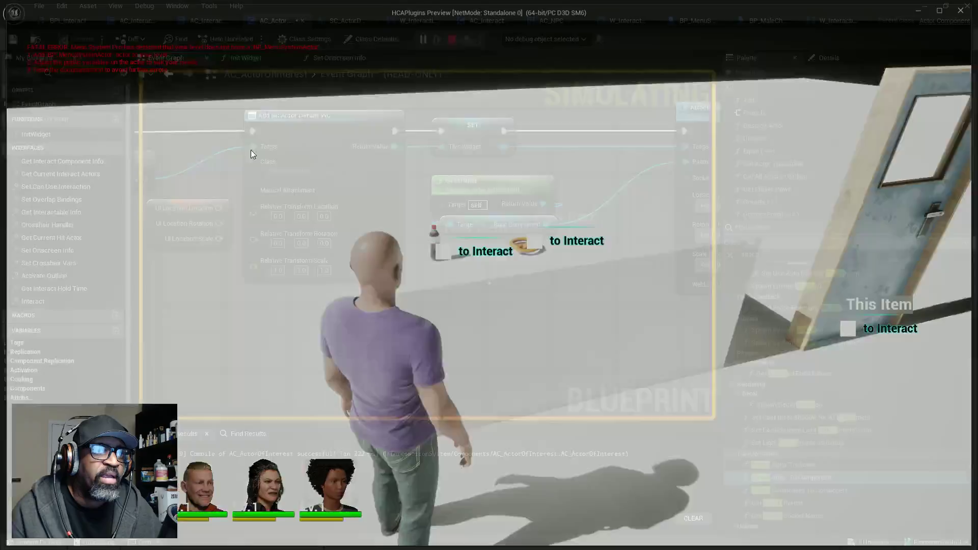
pyautogui.moveTo(219, 208); pyautogui.dragTo(254, 207)
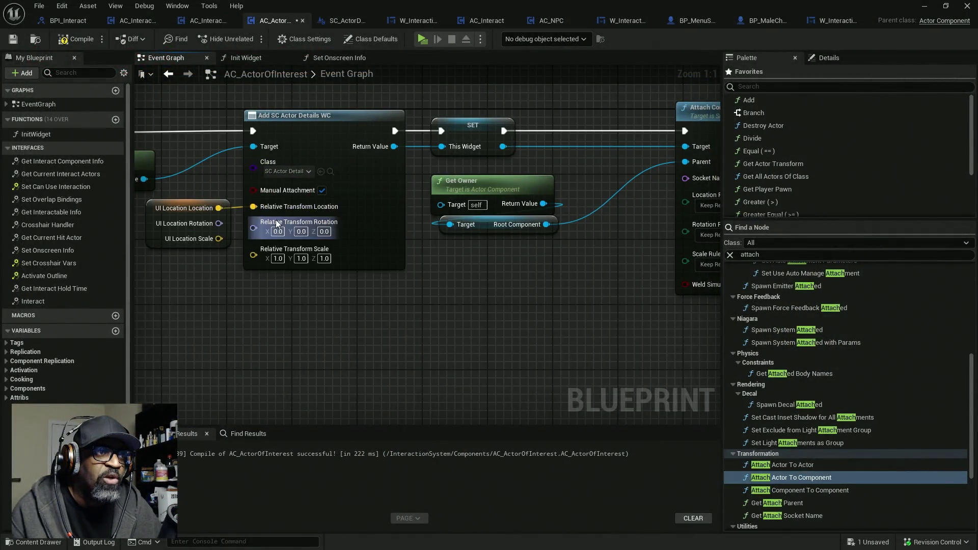
# - Play-test the prompts at the bottle and pretzel, then save AC_ActorOfInterest
pyautogui.click(423, 39)
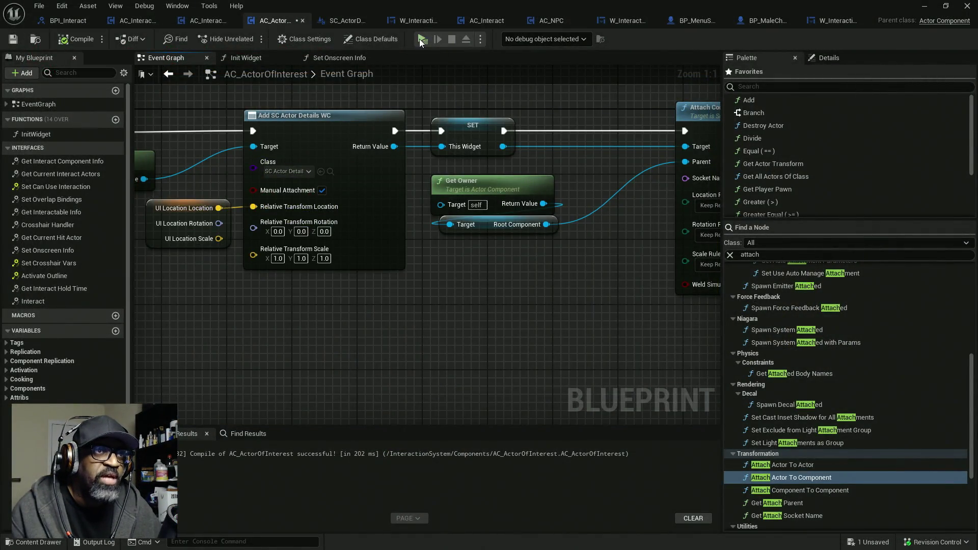
pyautogui.press('w')
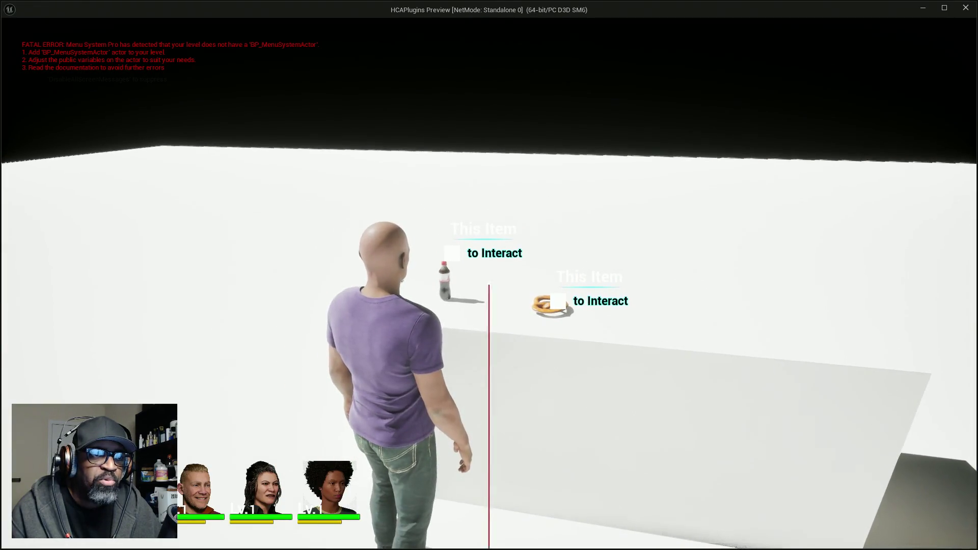
pyautogui.press('Escape')
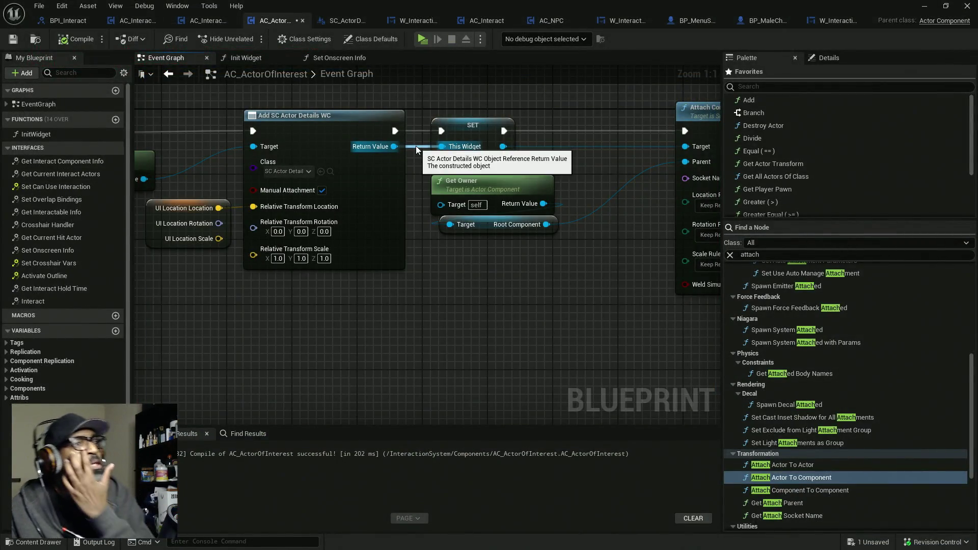
pyautogui.hotkey('ctrl', 's')
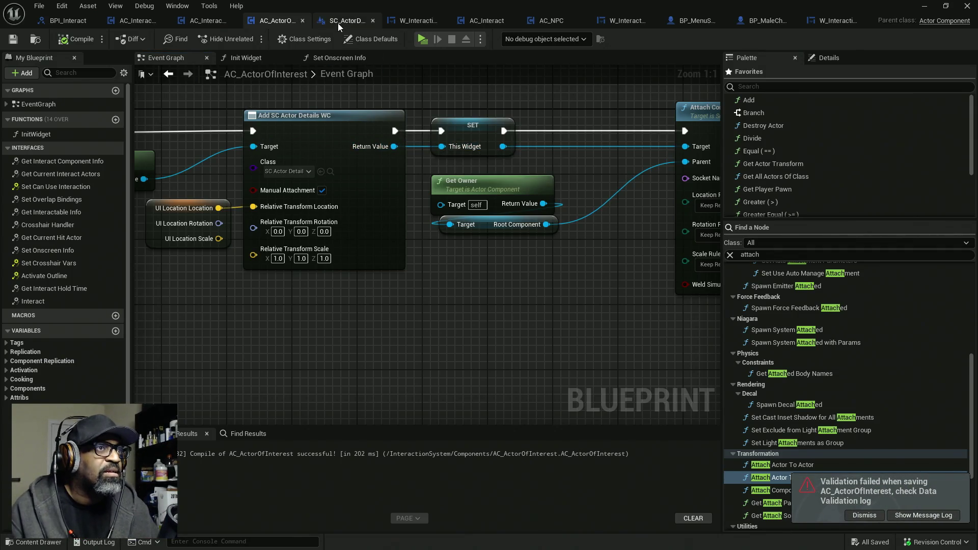
# - Chain Set Hidden in Game after Set Onscreen Info in SC_ActorDetailsWC
pyautogui.click(342, 20)
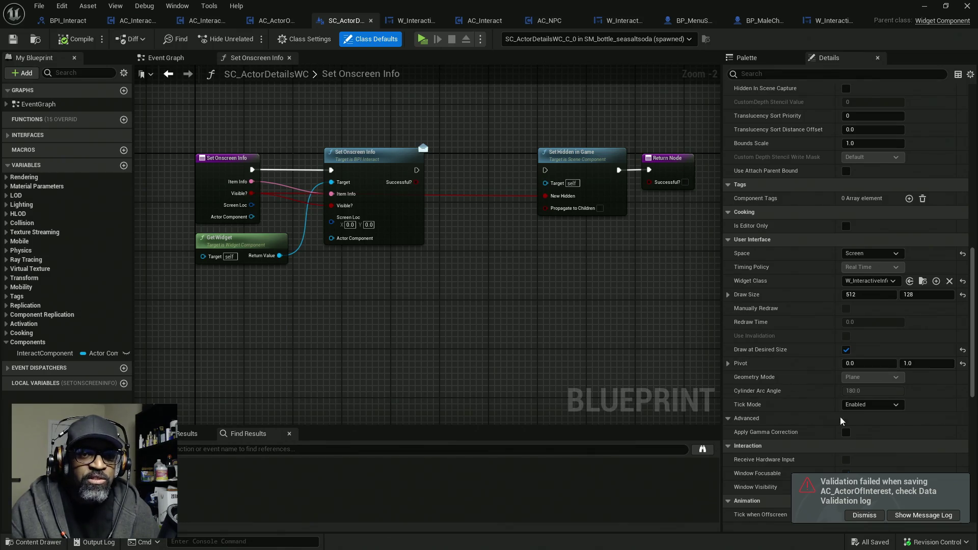
pyautogui.scroll(-3, 787, 388)
pyautogui.moveTo(546, 170); pyautogui.dragTo(417, 170)
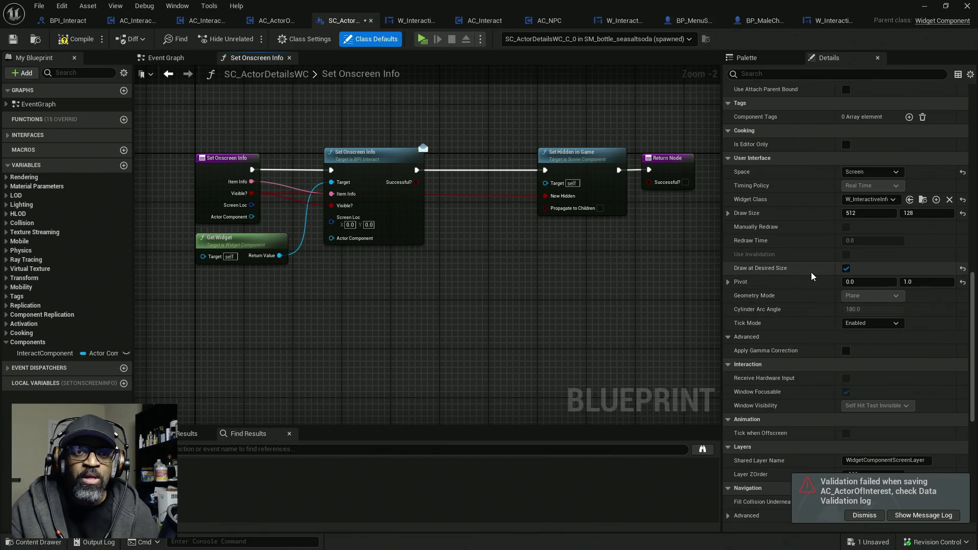
# - Make the widget component Hidden in Game by default, then start a test play toward the table
pyautogui.scroll(-12, 813, 275)
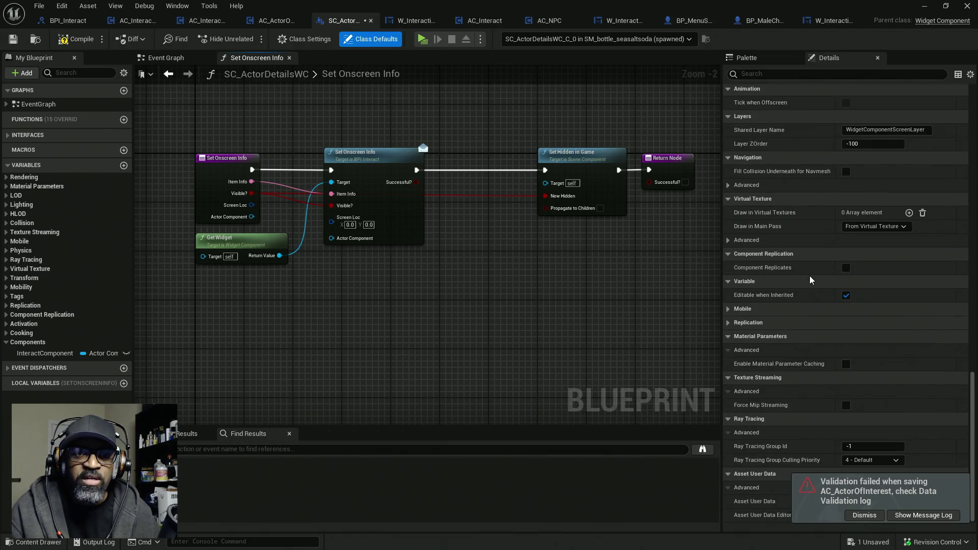
pyautogui.scroll(10, 787, 306)
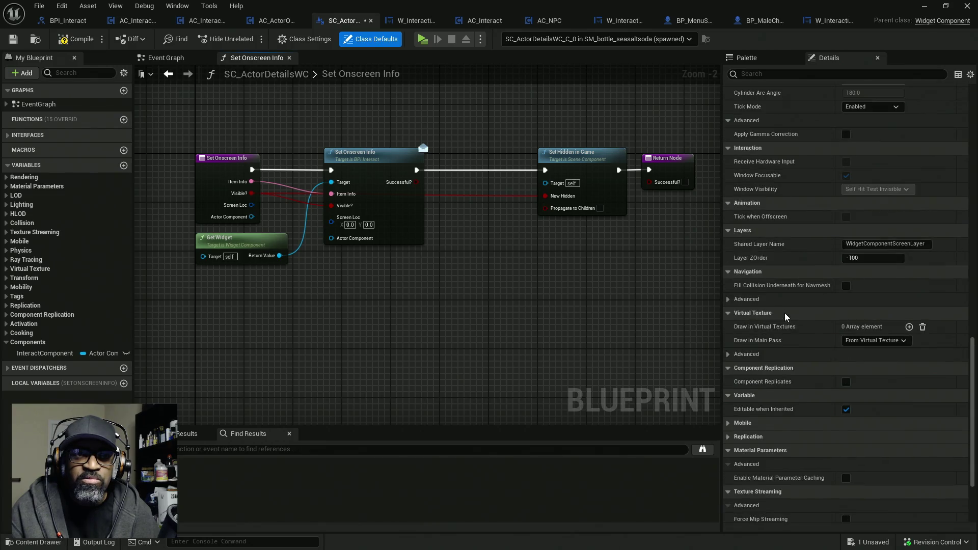
pyautogui.scroll(6, 803, 296)
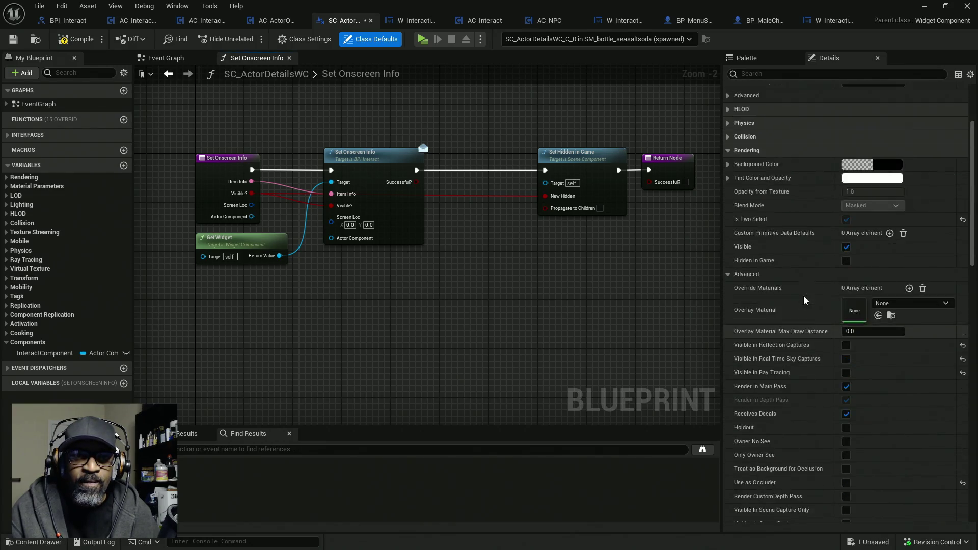
pyautogui.scroll(-3, 831, 365)
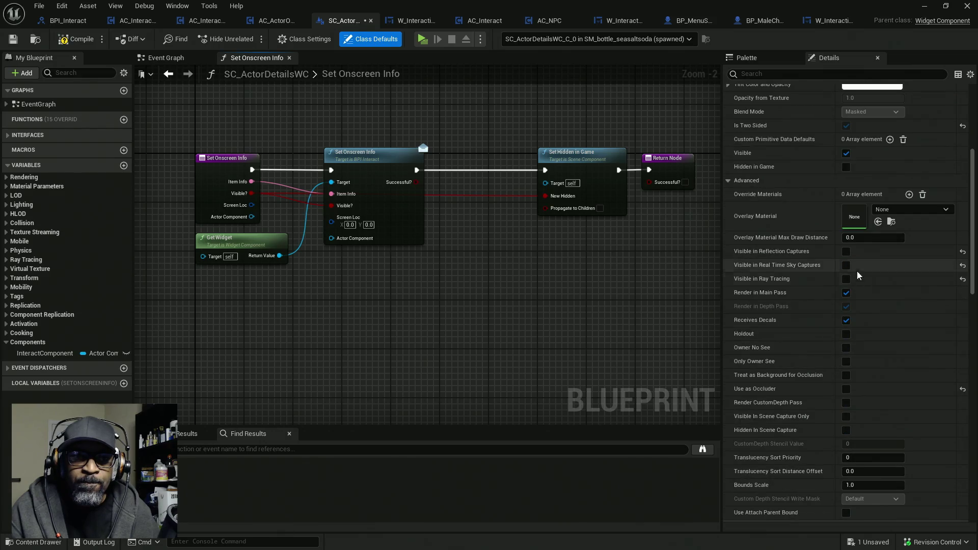
pyautogui.click(846, 167)
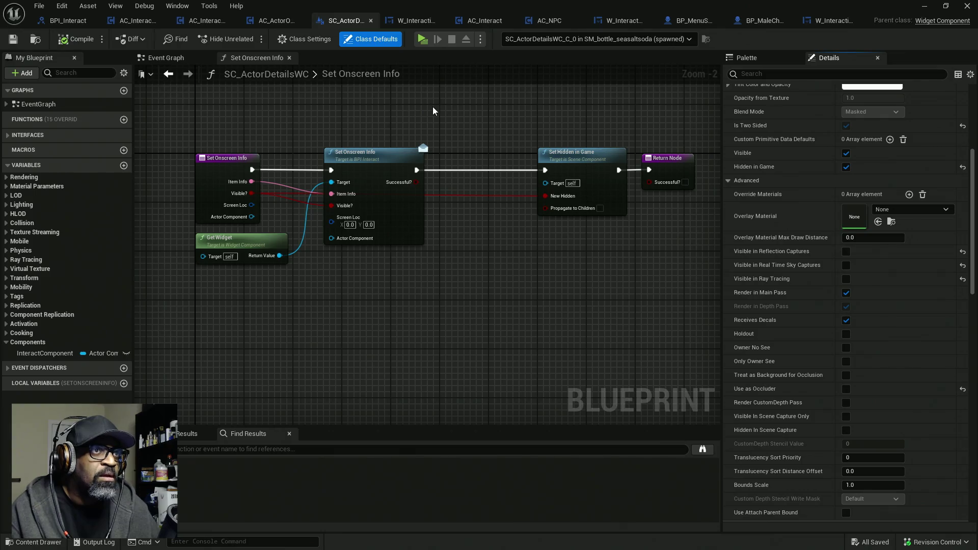
pyautogui.click(423, 39)
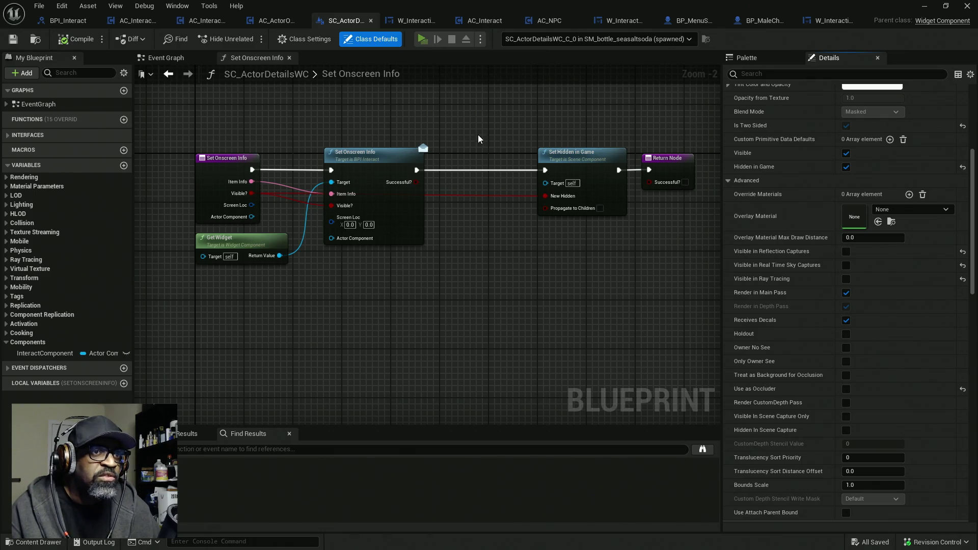
pyautogui.press('w')
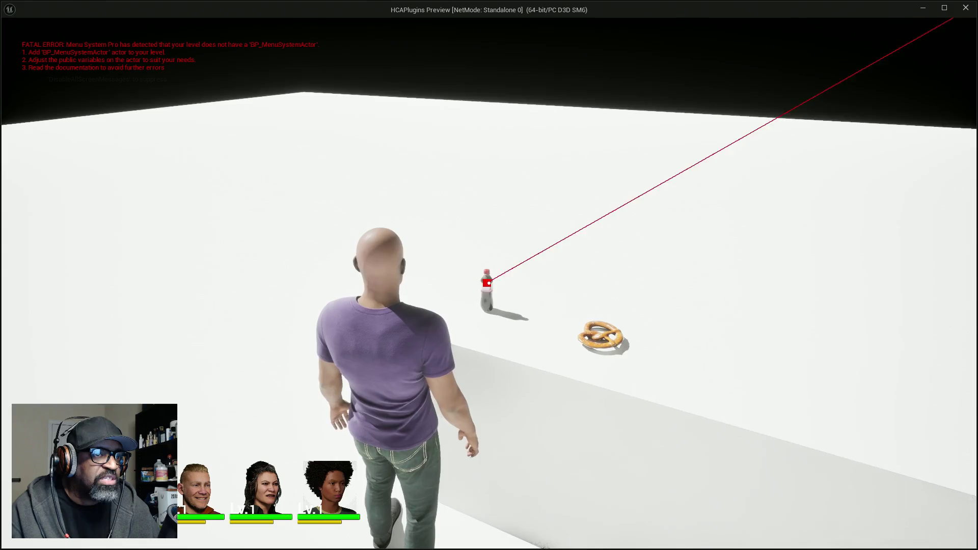
# - Walk to the soda bottle, stop, then relaunch and approach until the Set Onscreen Info breakpoint hits
pyautogui.hotkey('shift', 'F1')
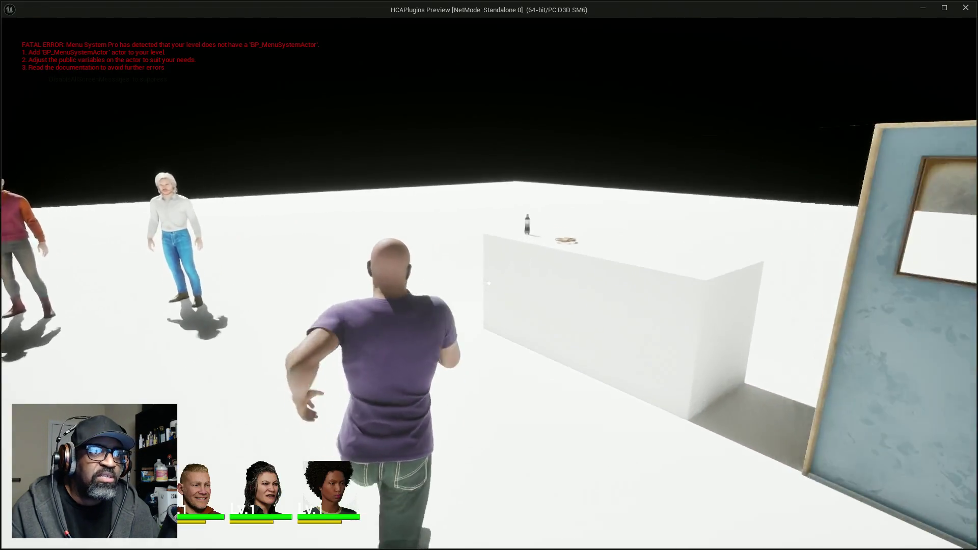
pyautogui.press('w')
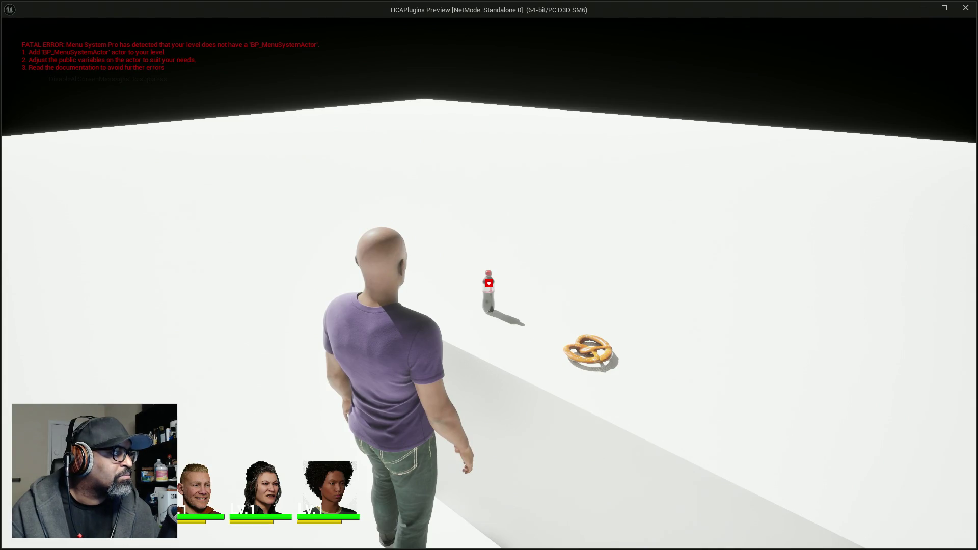
pyautogui.press('Escape')
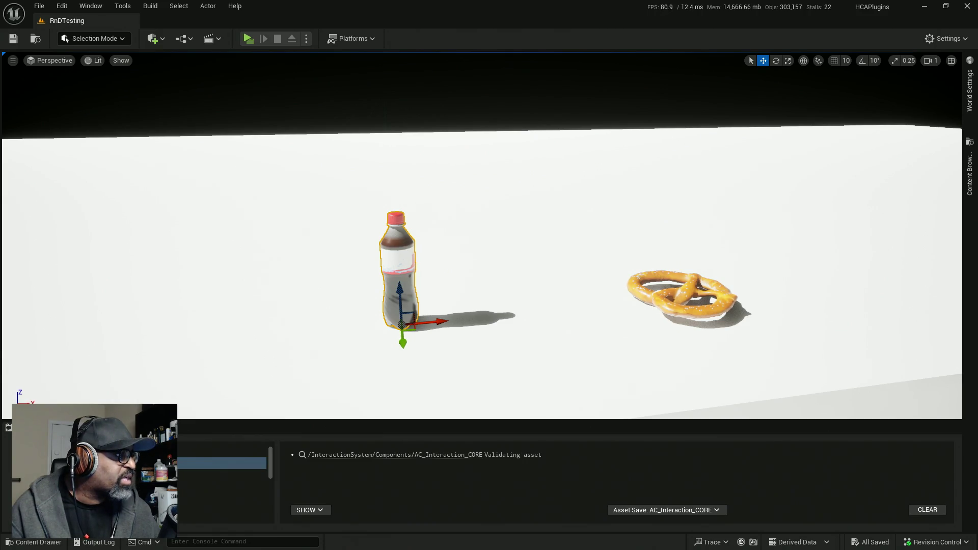
pyautogui.press('w')
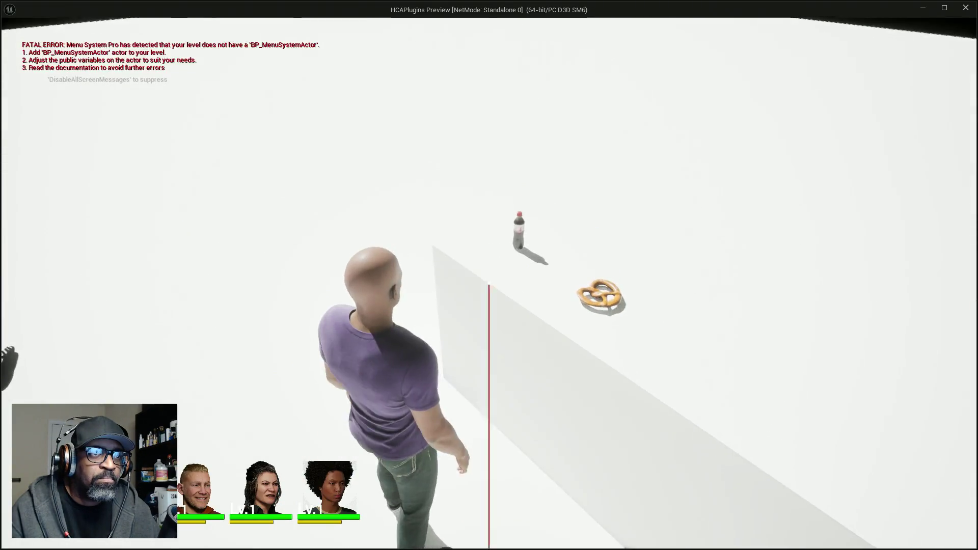
pyautogui.hotkey('alt', 'Tab')
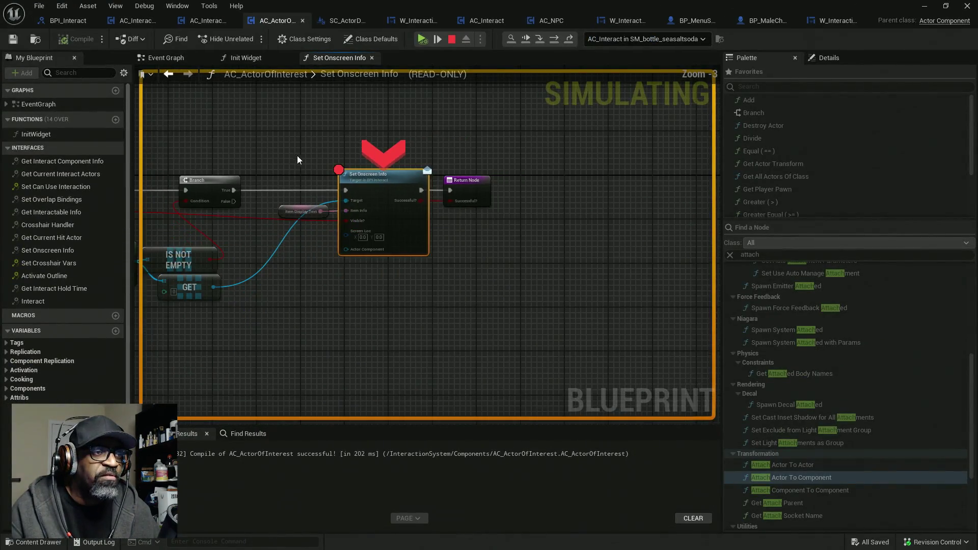
# - Inspect the paused node's pin values, then step into SC_ActorDetailsWC's Set Onscreen Info
pyautogui.moveTo(259, 179); pyautogui.dragTo(415, 129)
pyautogui.scroll(3, 469, 158)
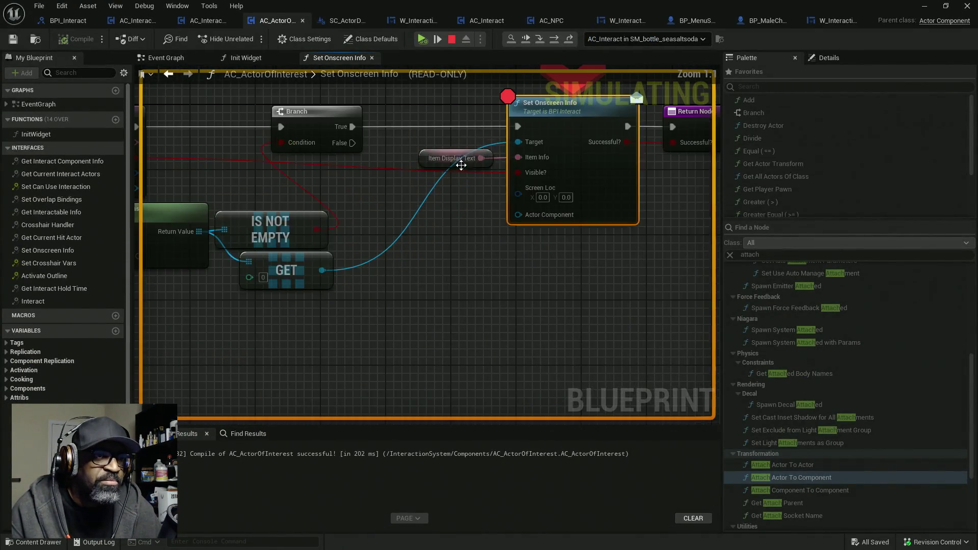
pyautogui.moveTo(531, 174)
pyautogui.moveTo(501, 181); pyautogui.dragTo(343, 196)
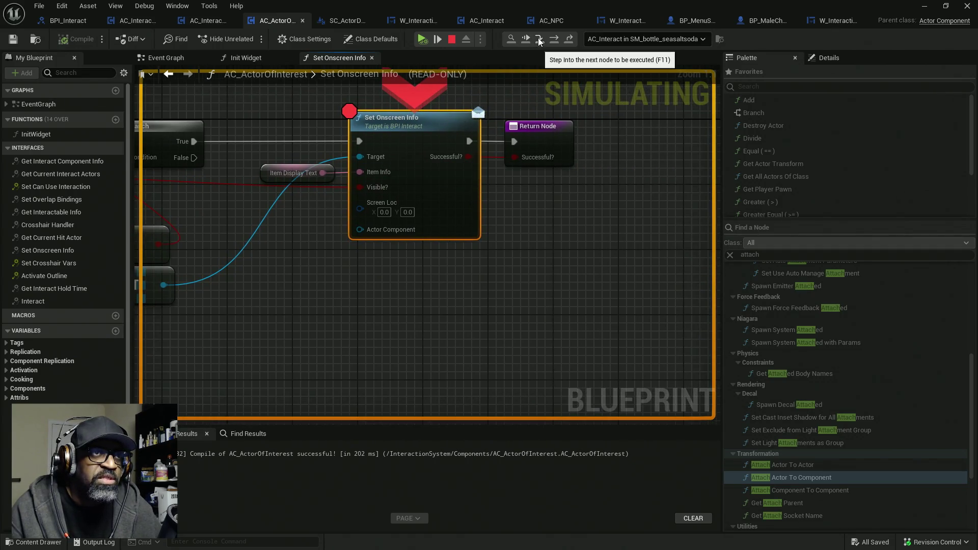
pyautogui.click(540, 39)
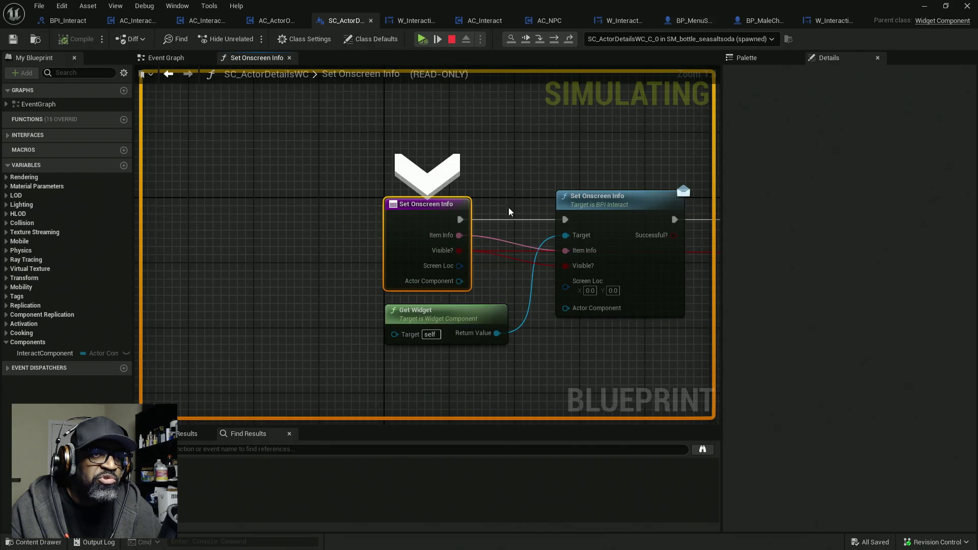
# - Confirm Set Hidden in Game's New Hidden gets Visible? True, then resume and stop simulation
pyautogui.moveTo(322, 245)
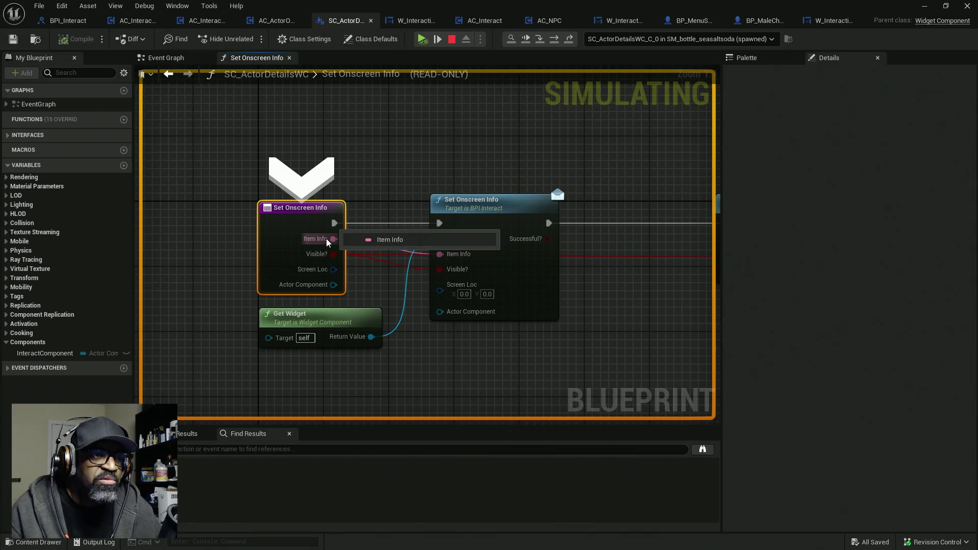
pyautogui.moveTo(532, 257)
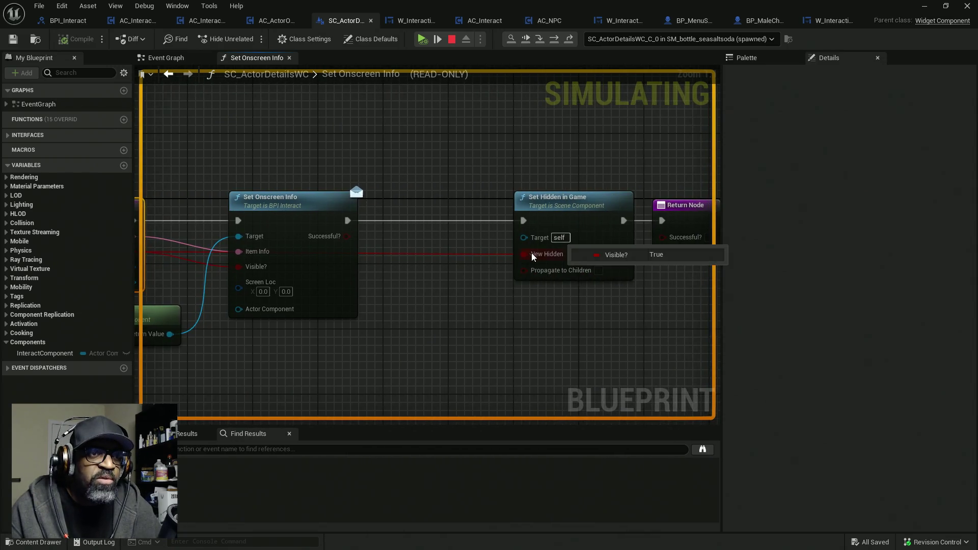
pyautogui.click(512, 263)
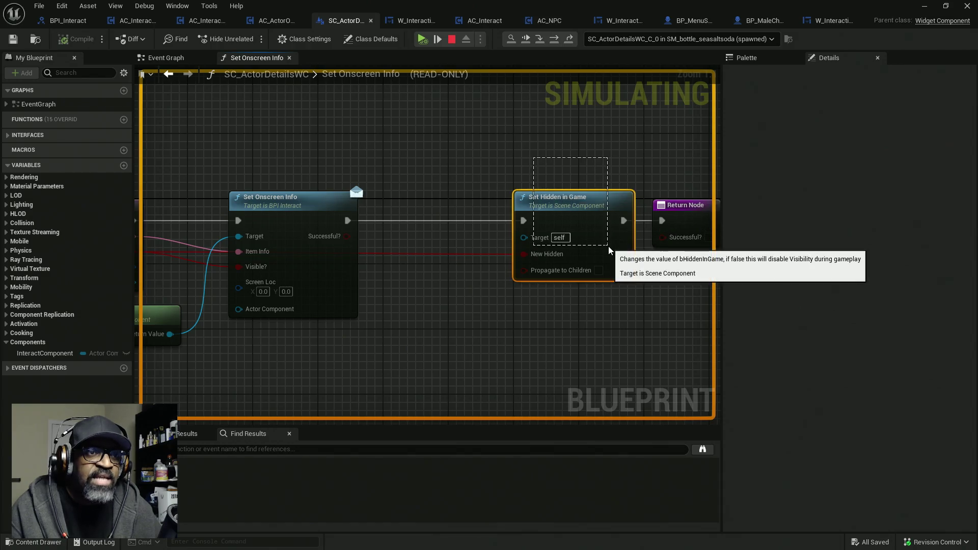
pyautogui.moveTo(535, 256)
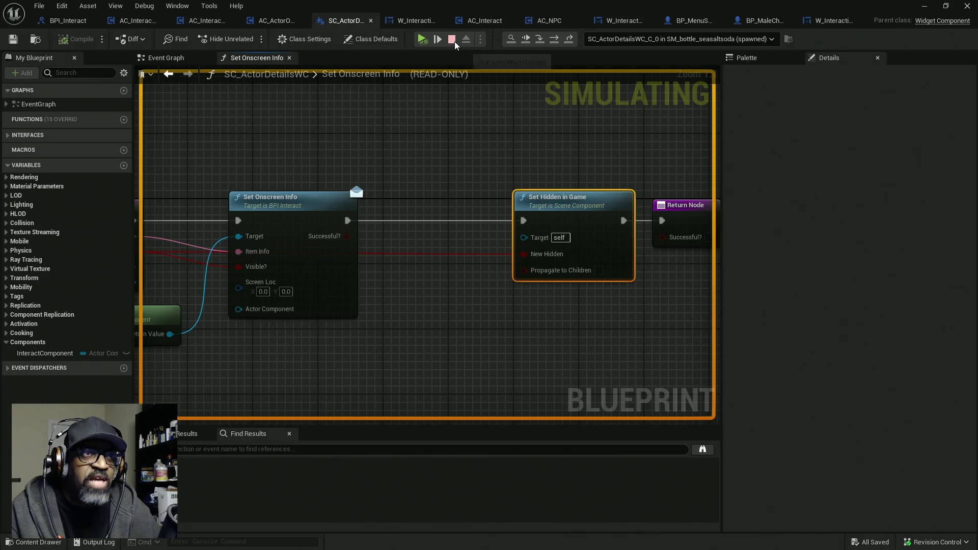
pyautogui.click(423, 38)
pyautogui.press('Escape')
# - Feed Visible? through a NOT node into New Hidden and compile SC_ActorDetailsWC
pyautogui.moveTo(527, 254); pyautogui.dragTo(444, 257)
pyautogui.write('not')
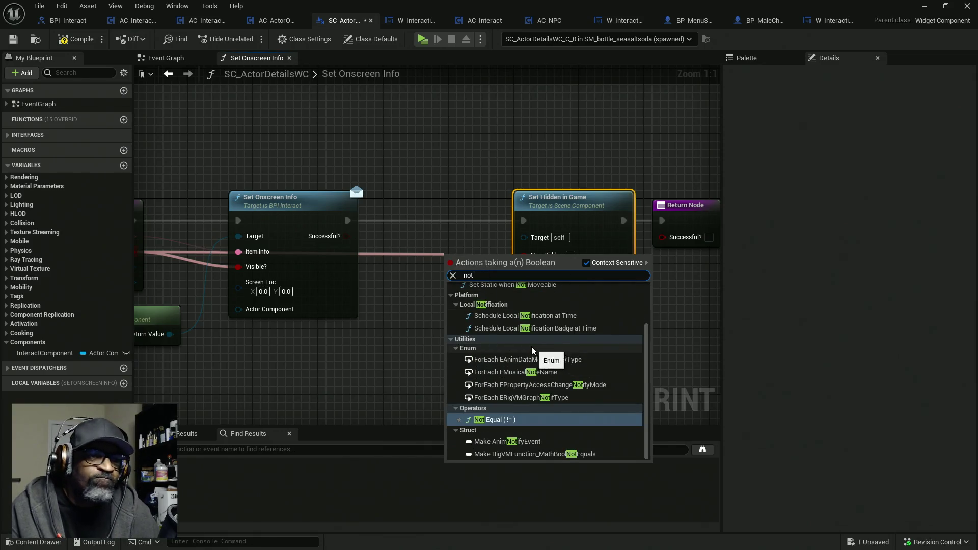
pyautogui.press('BackSpace')
pyautogui.press('BackSpace')
pyautogui.press('BackSpace')
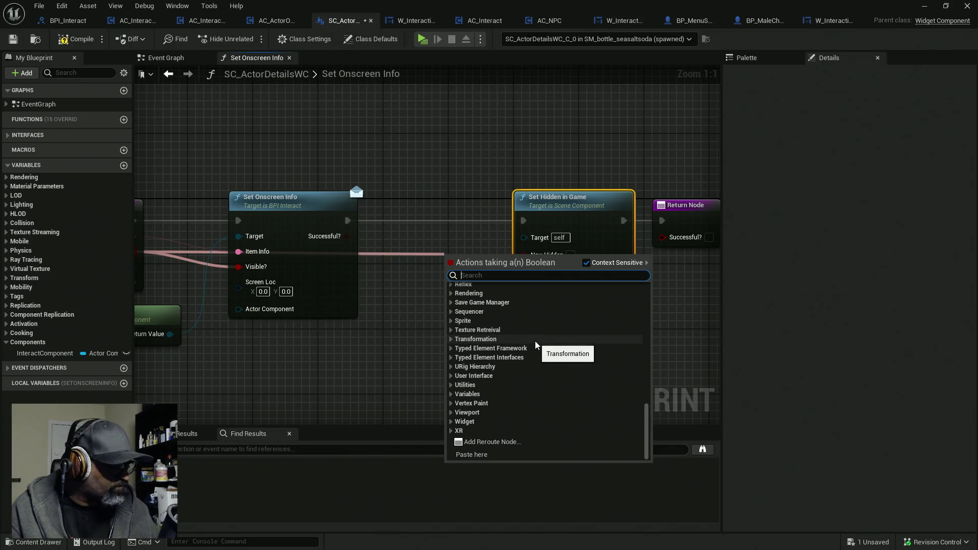
pyautogui.write('!')
pyautogui.click(520, 334)
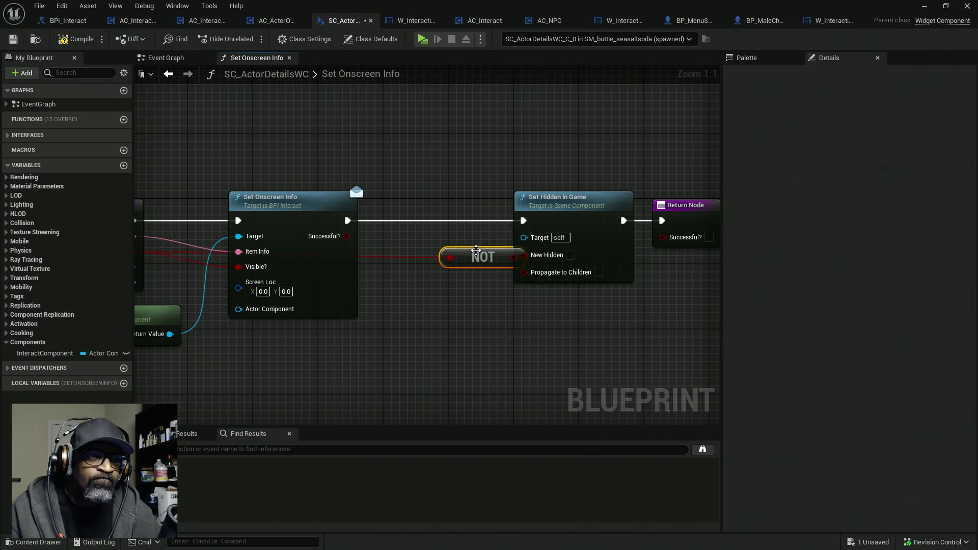
pyautogui.moveTo(462, 258); pyautogui.dragTo(524, 255)
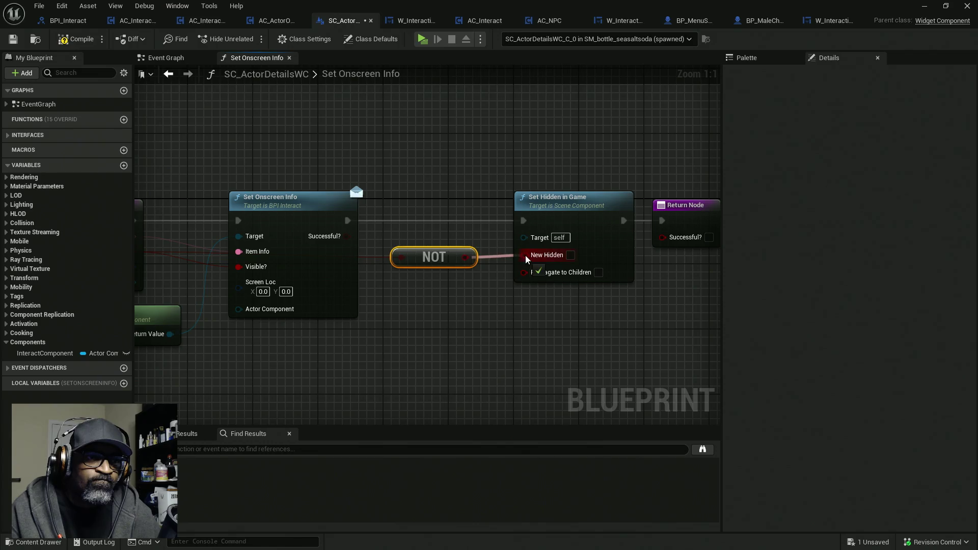
pyautogui.click(75, 42)
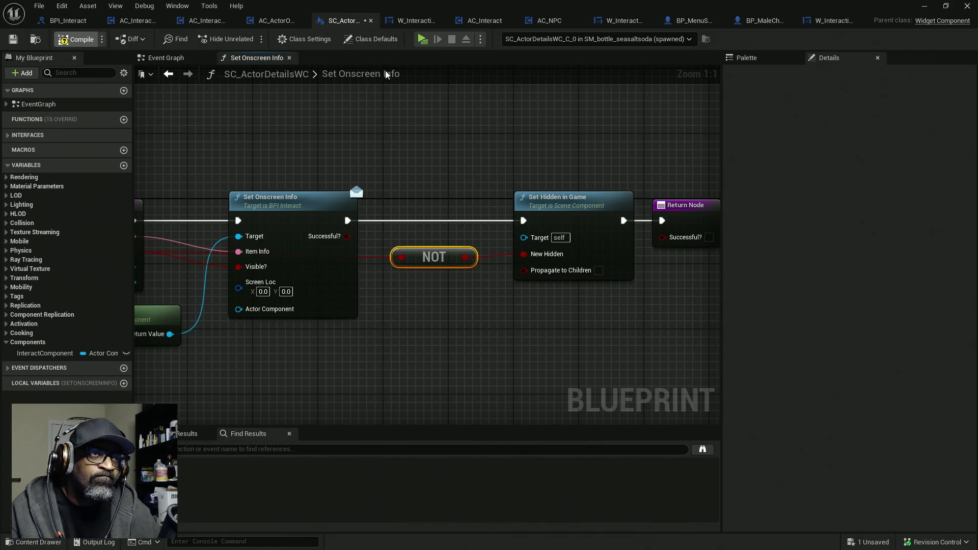
# - Remove the breakpoint from AC_ActorOfInterest's Set Onscreen Info node and return to the level editor
pyautogui.click(276, 20)
pyautogui.rightClick(396, 134)
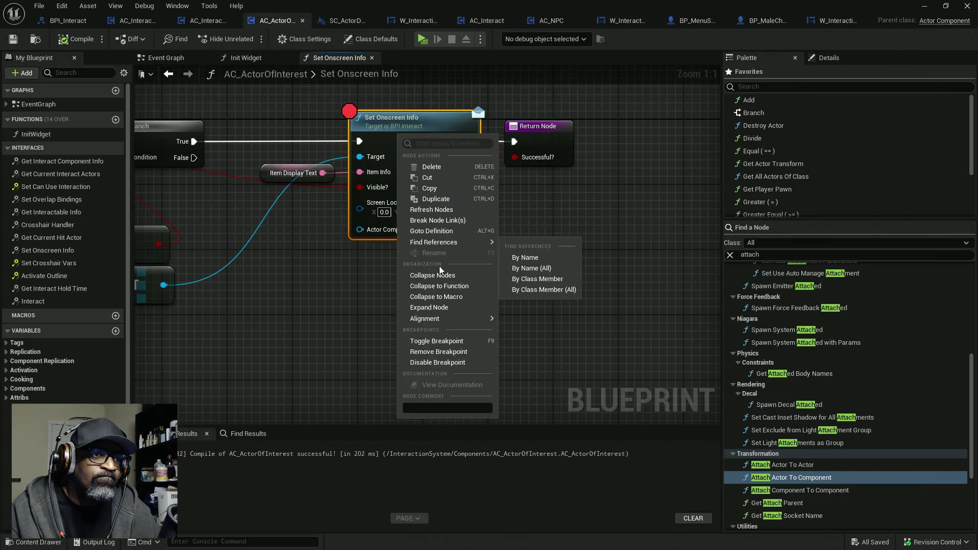
pyautogui.click(433, 357)
pyautogui.moveTo(607, 6); pyautogui.dragTo(0, 140)
pyautogui.click(76, 140)
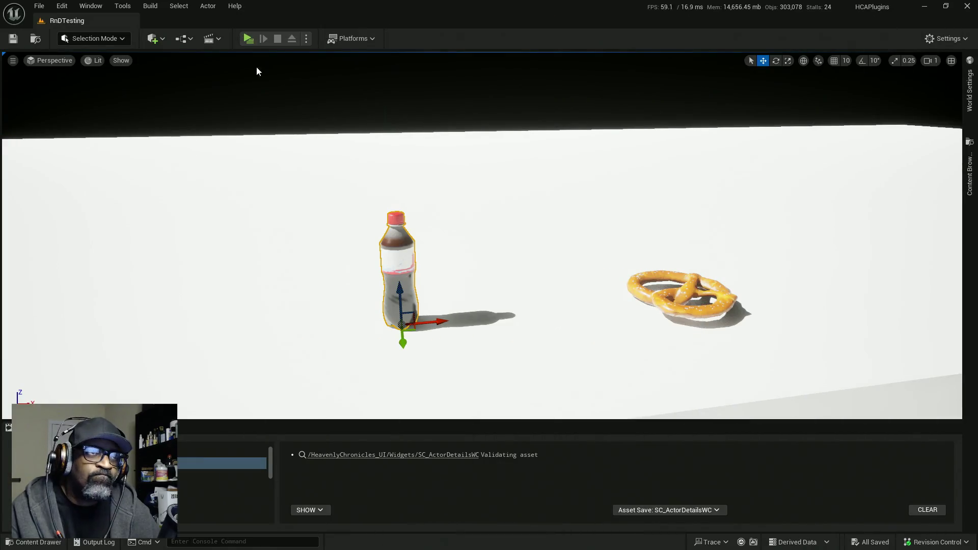
# - Play-test walking up to the bottle to see the 'E to Interact' prompt, then stop
pyautogui.click(249, 38)
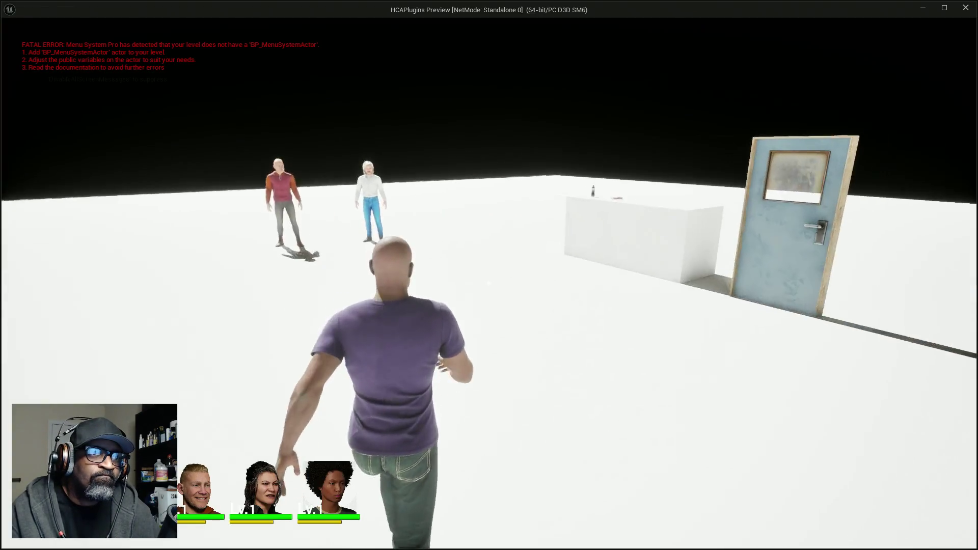
pyautogui.press('w')
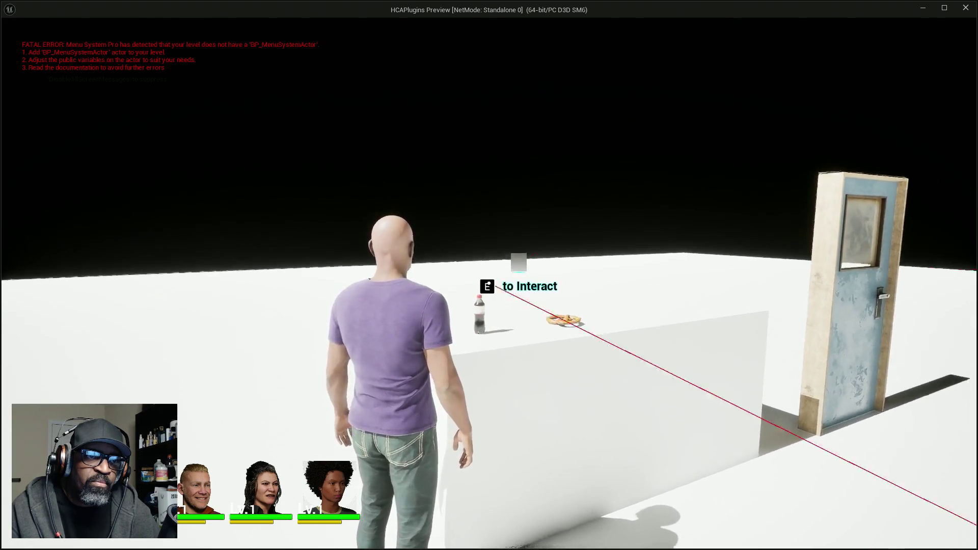
pyautogui.press('d')
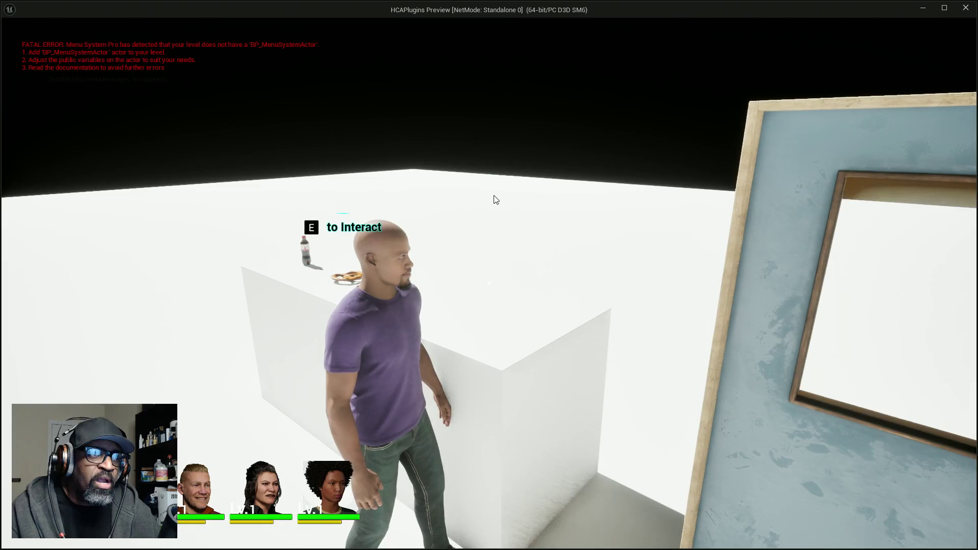
pyautogui.press('Escape')
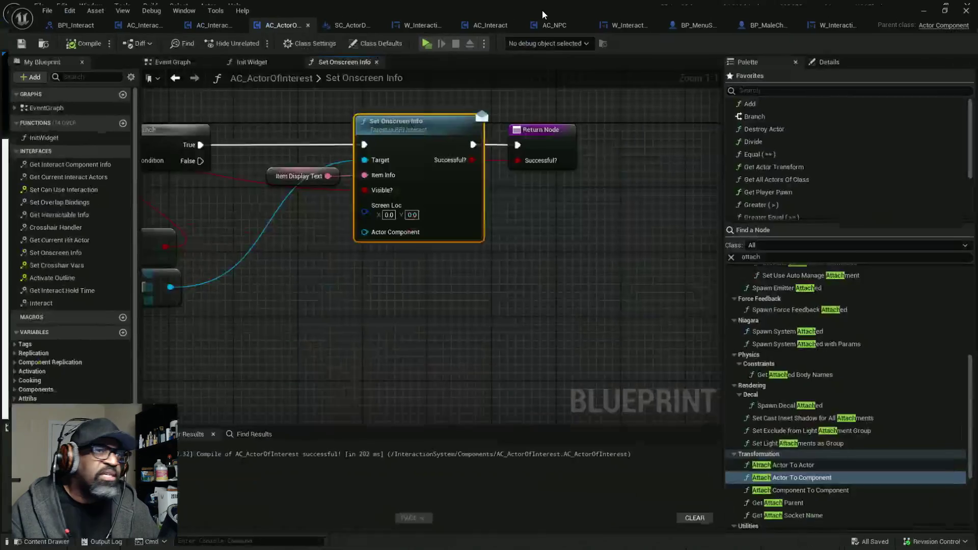
# - Zoom in on W_InteractiveInfo's text in the Designer view, then bring up SC_ActorDetailsWC
pyautogui.click(415, 20)
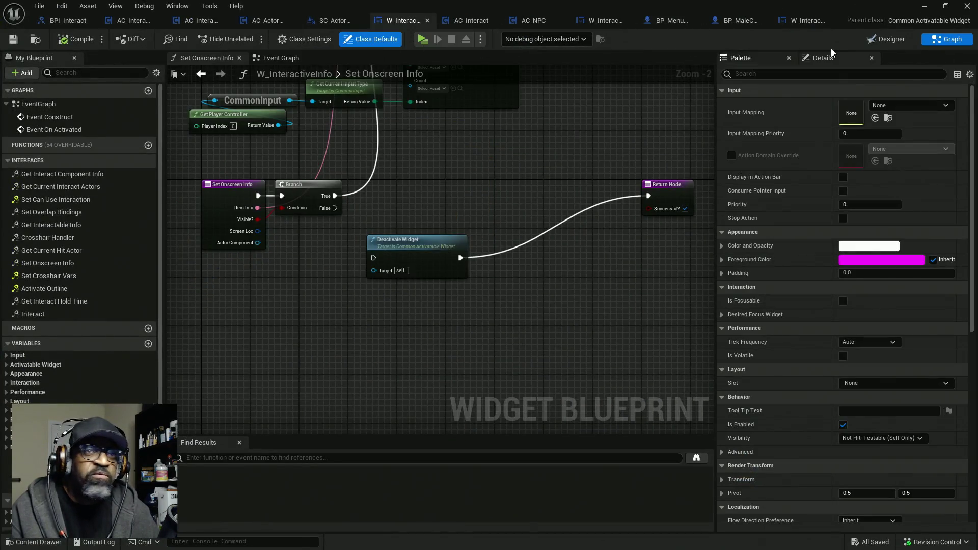
pyautogui.click(866, 39)
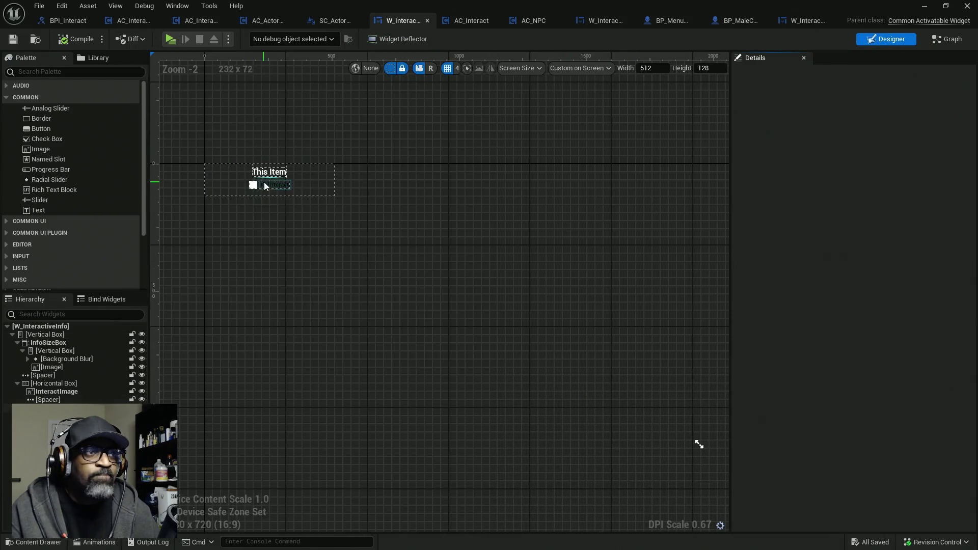
pyautogui.scroll(7, 264, 182)
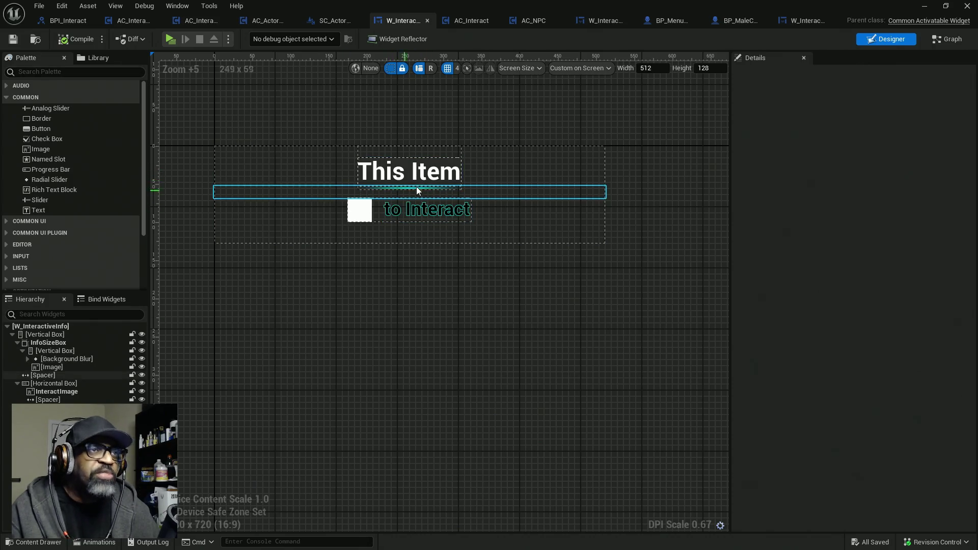
pyautogui.click(317, 23)
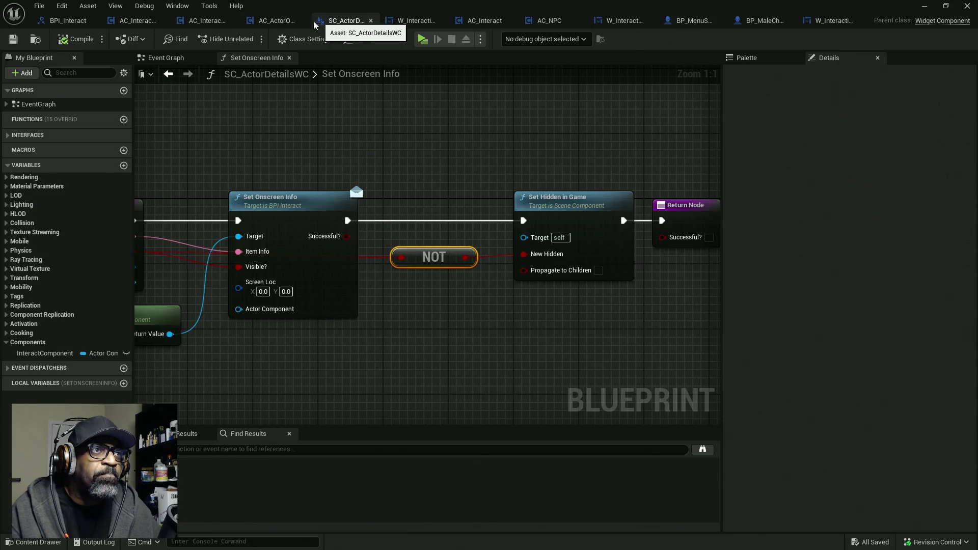
# - Review the Item Display Text, Branch, IS NOT EMPTY and GET nodes in AC_ActorOfInterest
pyautogui.click(270, 21)
pyautogui.click(295, 174)
pyautogui.moveTo(307, 197); pyautogui.dragTo(448, 190)
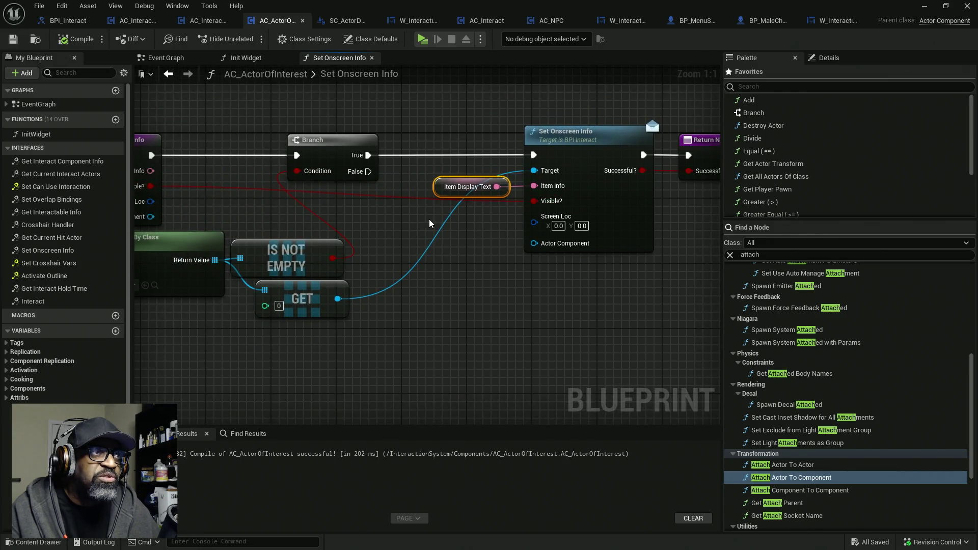
# - Pan across AC_Interaction_CORE's Trace for Interact graph
pyautogui.click(204, 20)
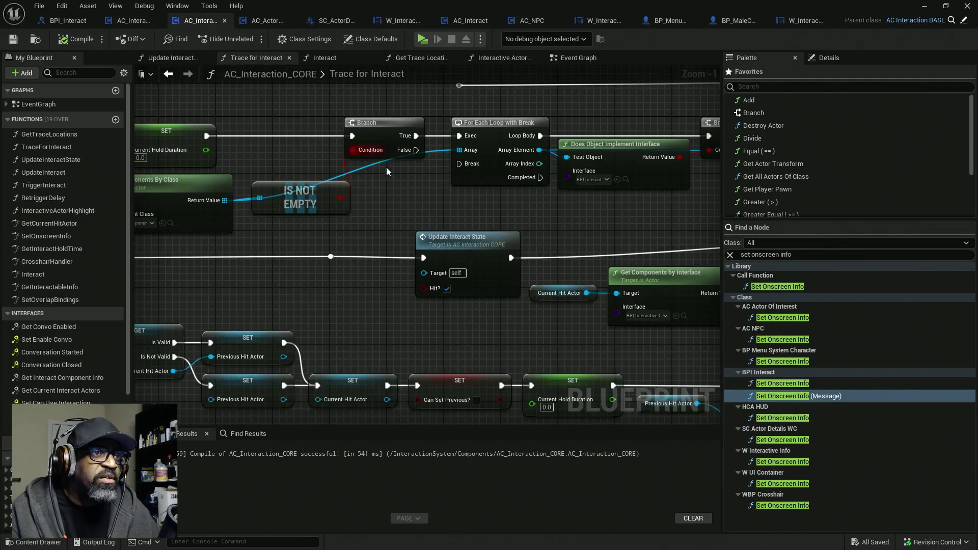
pyautogui.scroll(-4, 410, 176)
pyautogui.moveTo(393, 178)
pyautogui.mouseDown()
pyautogui.moveTo(428, 190)
pyautogui.moveTo(582, 168)
pyautogui.mouseUp()
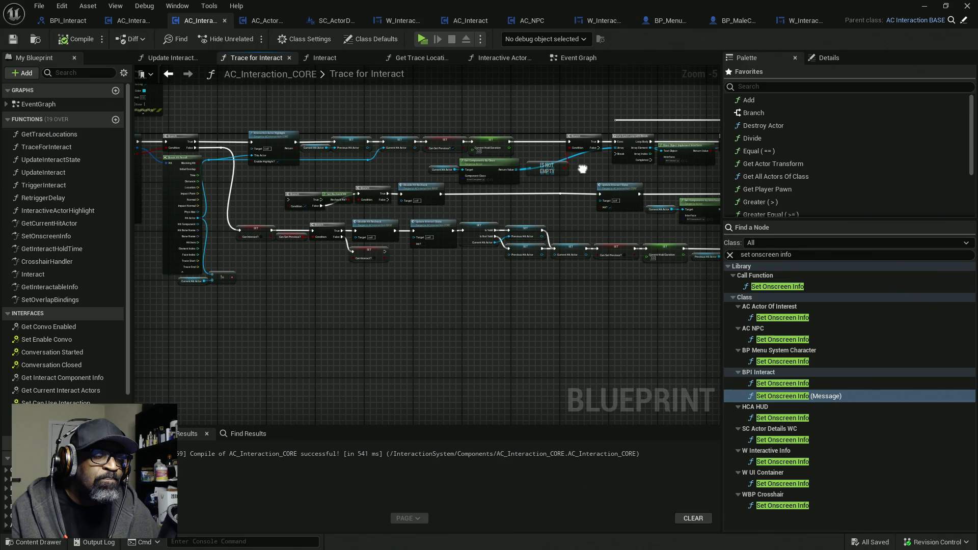
pyautogui.moveTo(582, 168)
pyautogui.mouseDown()
pyautogui.moveTo(681, 162)
pyautogui.moveTo(584, 159)
pyautogui.mouseUp()
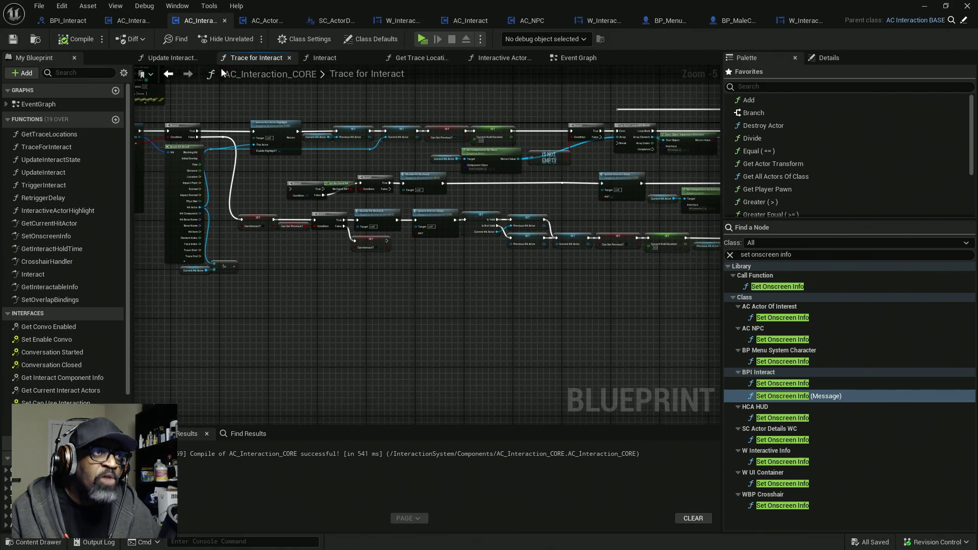
# - Pan AC_ActorOfInterest's Set Onscreen Info graph, then move the blueprint window aside to reveal the level
pyautogui.click(268, 20)
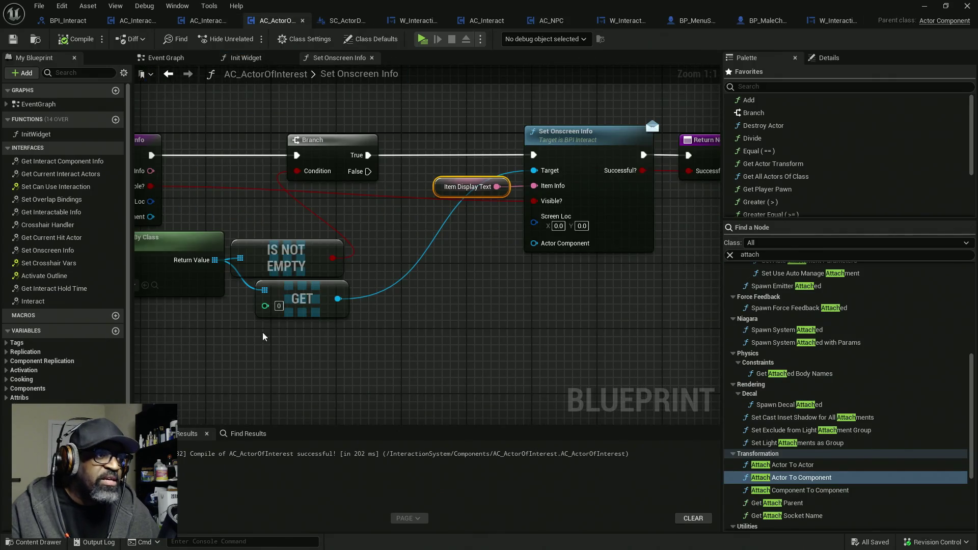
pyautogui.moveTo(632, 197)
pyautogui.mouseDown()
pyautogui.moveTo(651, 197)
pyautogui.moveTo(526, 199)
pyautogui.mouseUp()
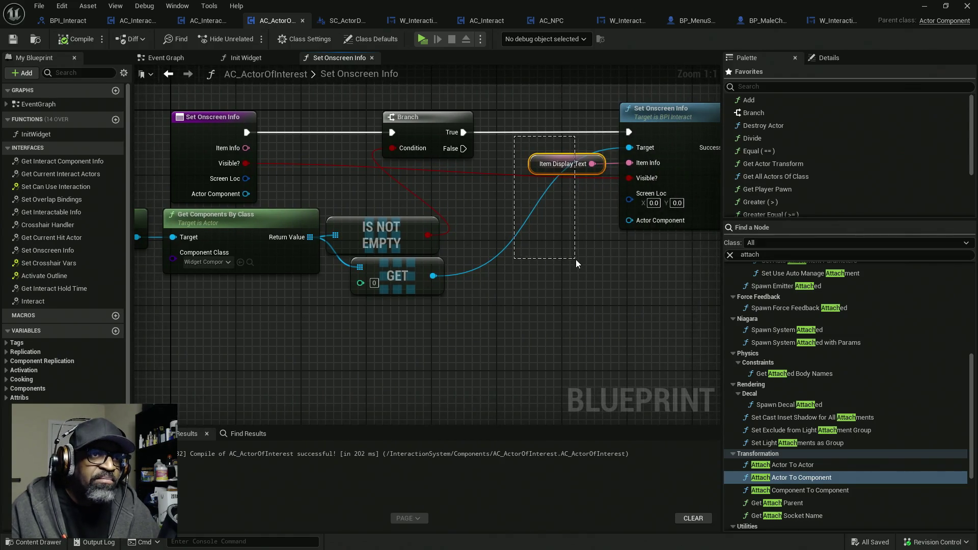
pyautogui.moveTo(396, 4)
pyautogui.mouseDown()
pyautogui.moveTo(2, 275)
pyautogui.moveTo(283, 207)
pyautogui.mouseUp()
pyautogui.doubleClick(283, 208)
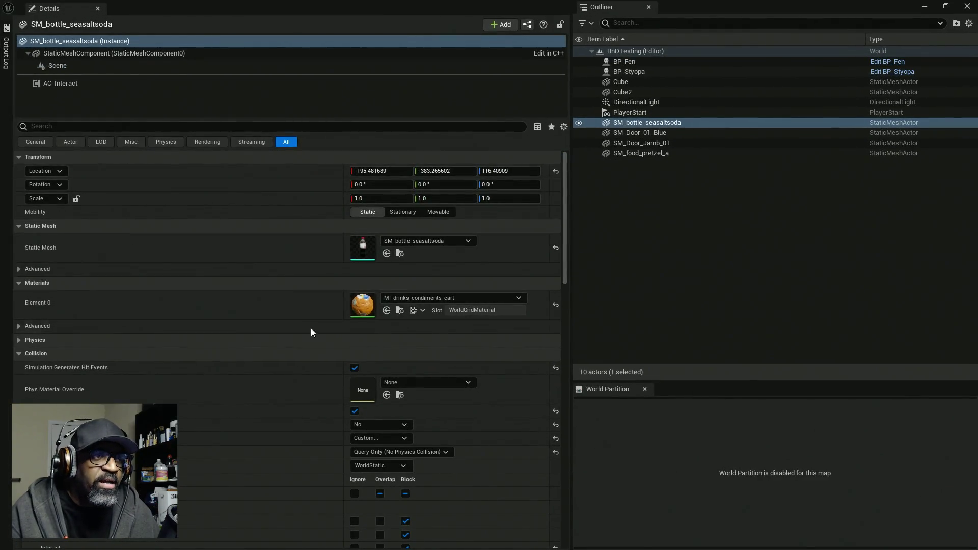
# - Check the bottle's AC_Interact component, finding Item Display Text empty
pyautogui.click(63, 83)
pyautogui.click(391, 310)
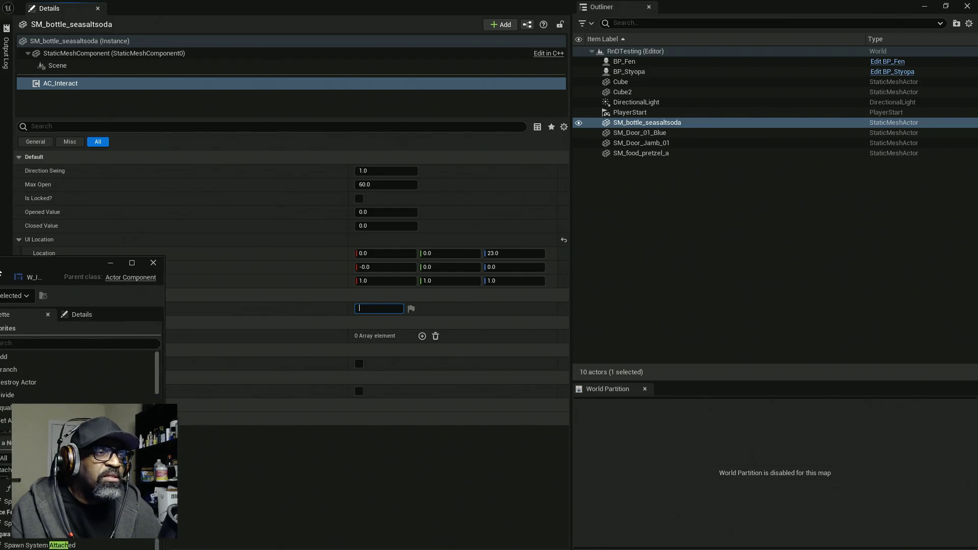
pyautogui.hotkey('alt', 'Tab')
pyautogui.moveTo(273, 328)
pyautogui.mouseDown()
pyautogui.moveTo(360, 225)
pyautogui.moveTo(332, 247)
pyautogui.moveTo(222, 279)
pyautogui.mouseUp()
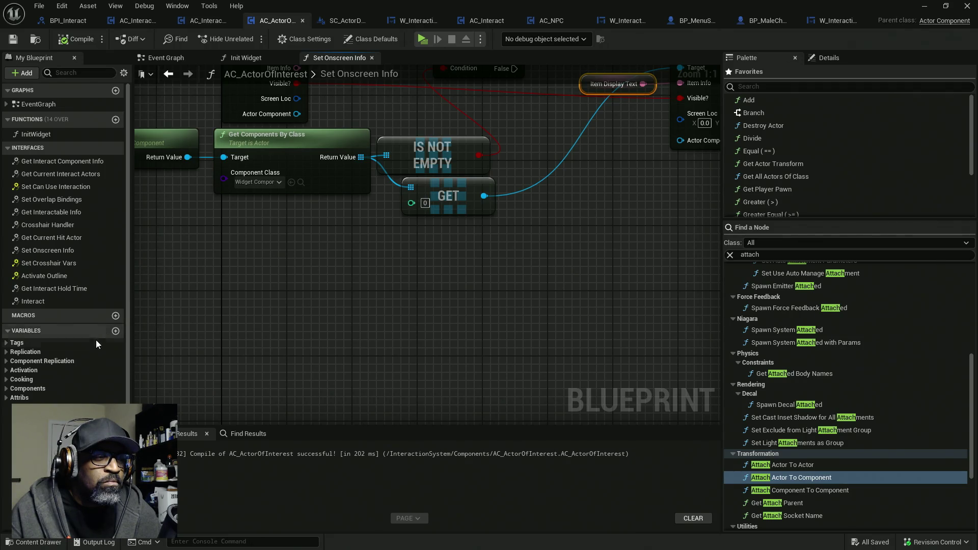
# - Duplicate the ItemDisplayText variable as ItemDescription
pyautogui.scroll(-2, 95, 340)
pyautogui.click(12, 343)
pyautogui.rightClick(45, 354)
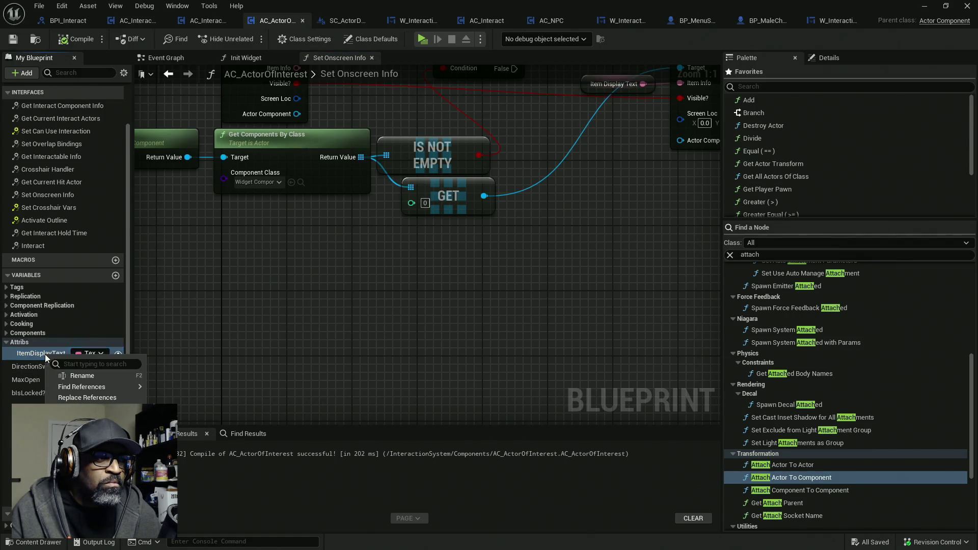
pyautogui.click(81, 438)
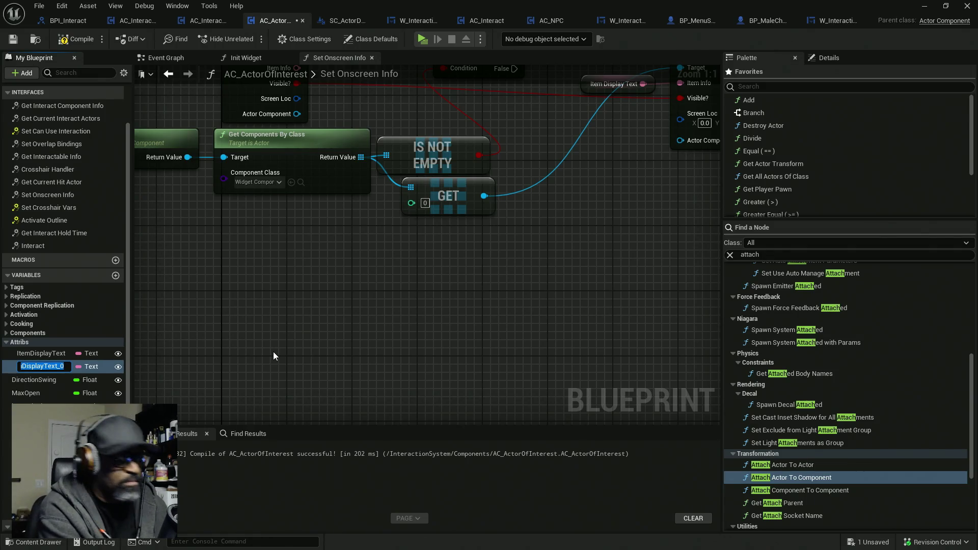
pyautogui.write('Item D')
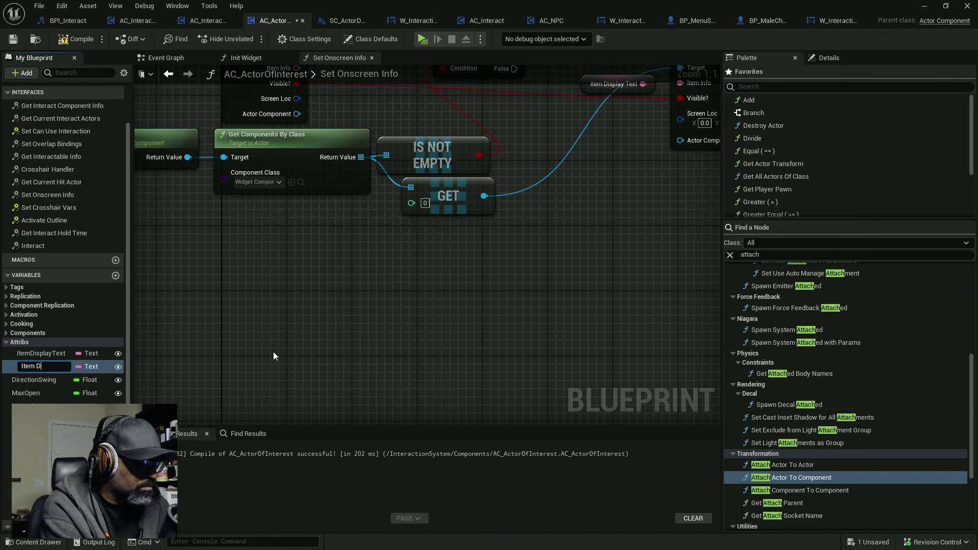
pyautogui.press('BackSpace')
pyautogui.press('BackSpace')
pyautogui.write('De')
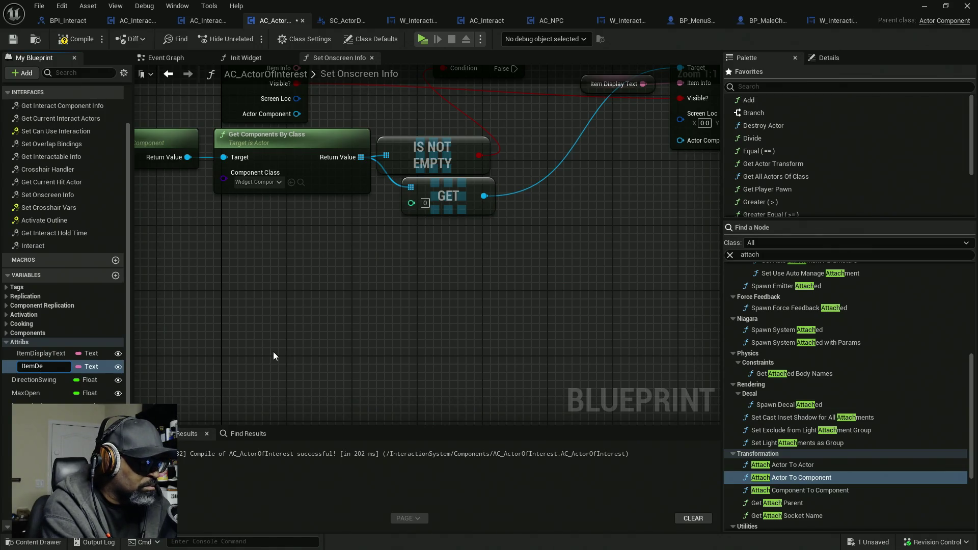
pyautogui.write('scription')
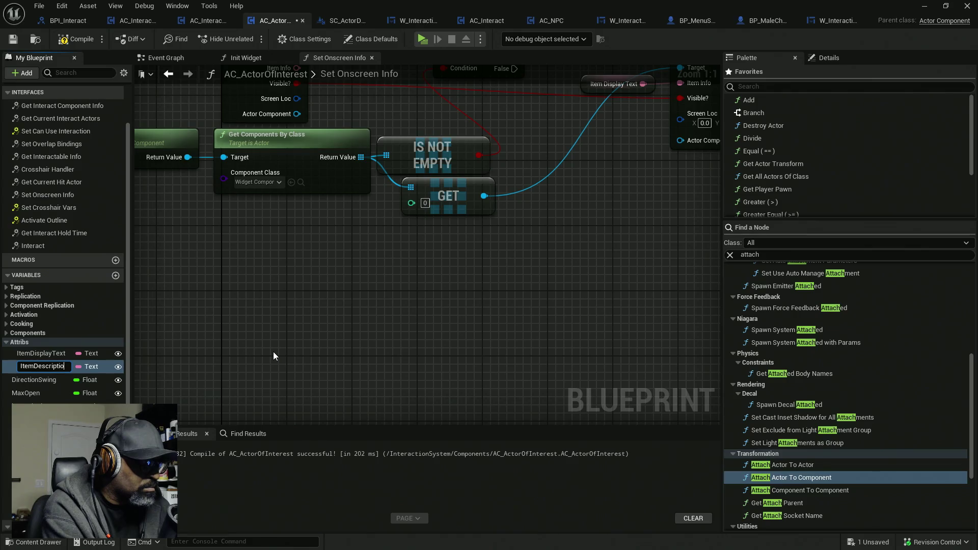
pyautogui.press('Return')
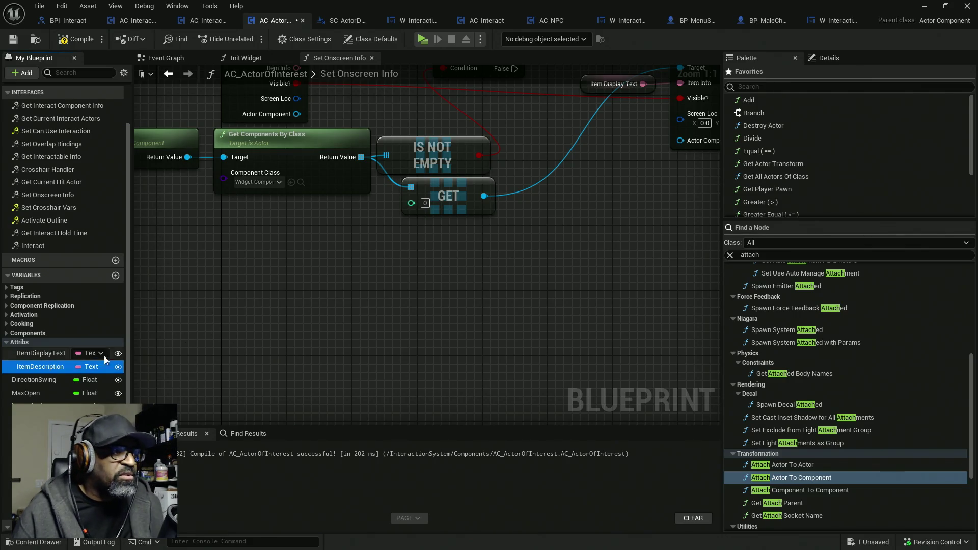
# - Duplicate ItemDescription as ItemInspectAction, then save and compile AC_ActorOfInterest
pyautogui.rightClick(59, 367)
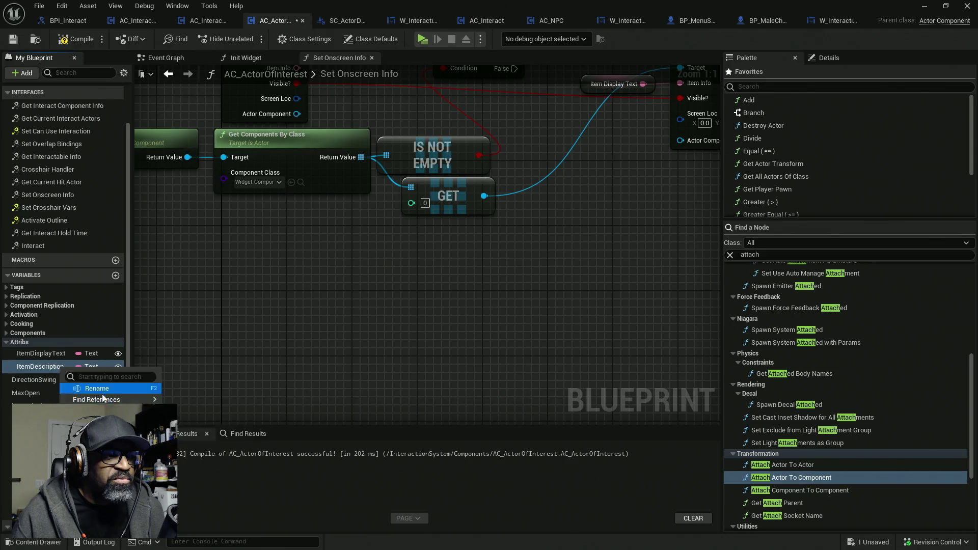
pyautogui.press('Escape')
pyautogui.hotkey('ctrl', 'w')
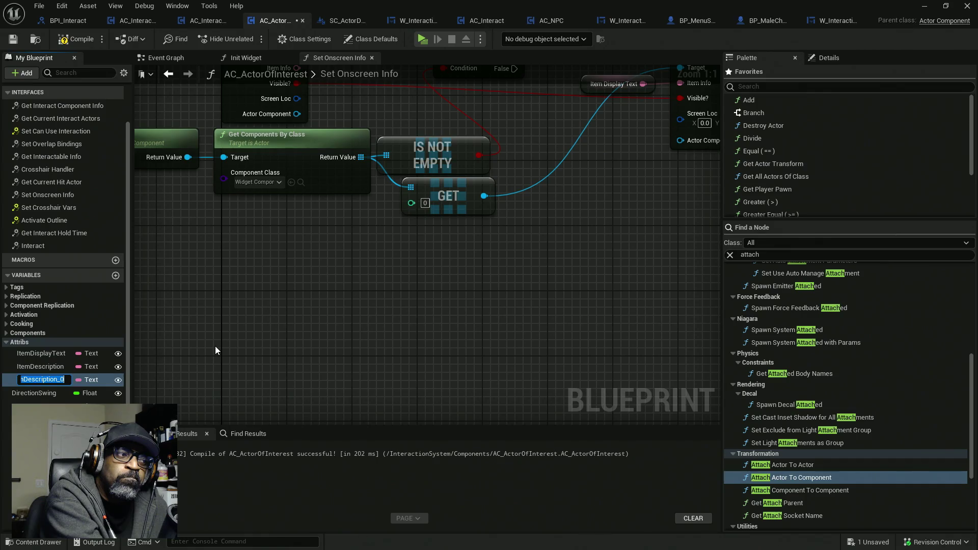
pyautogui.write('It')
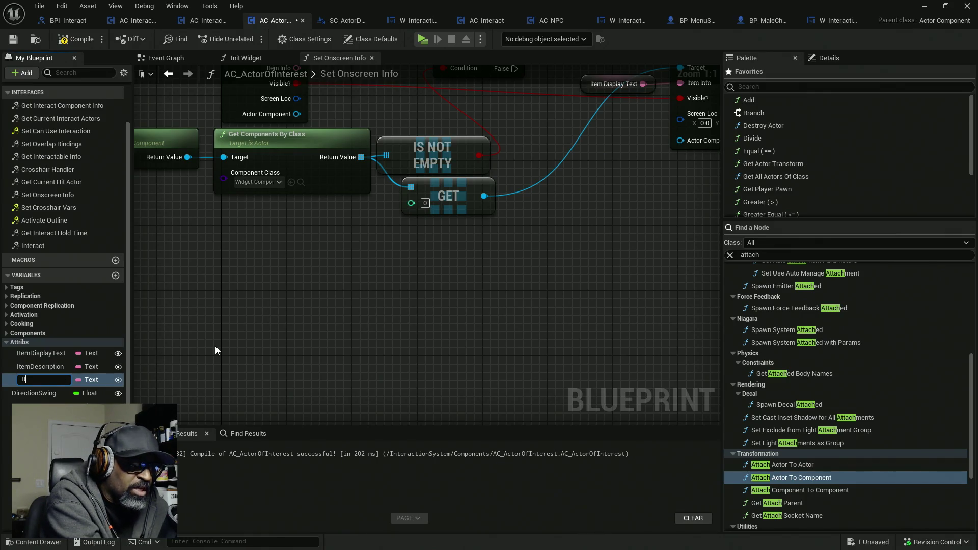
pyautogui.write('emInspe')
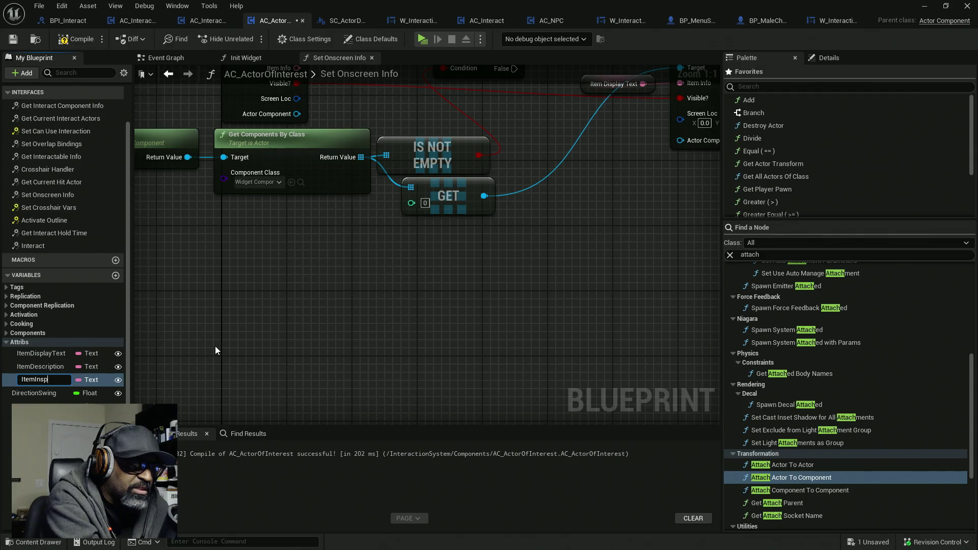
pyautogui.write('tAction')
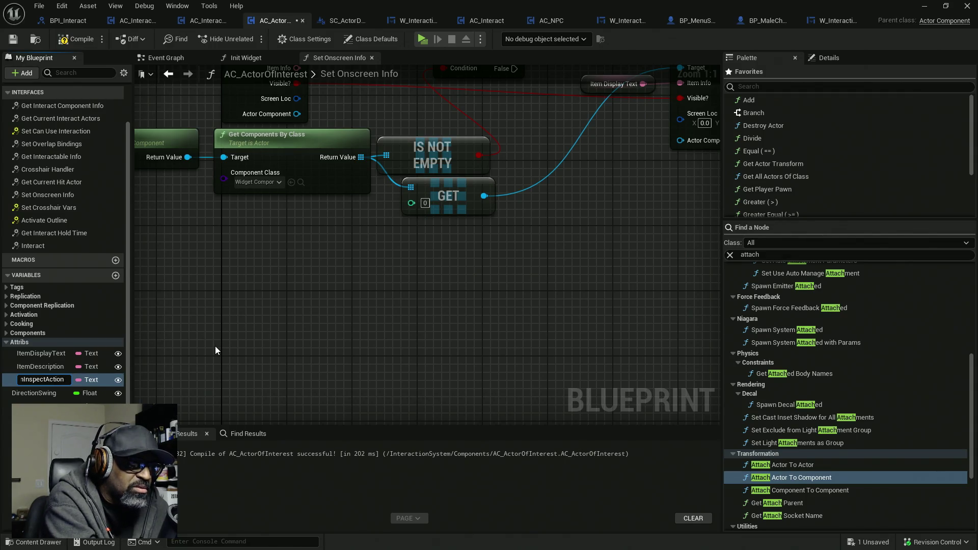
pyautogui.press('Return')
pyautogui.hotkey('ctrl', 's')
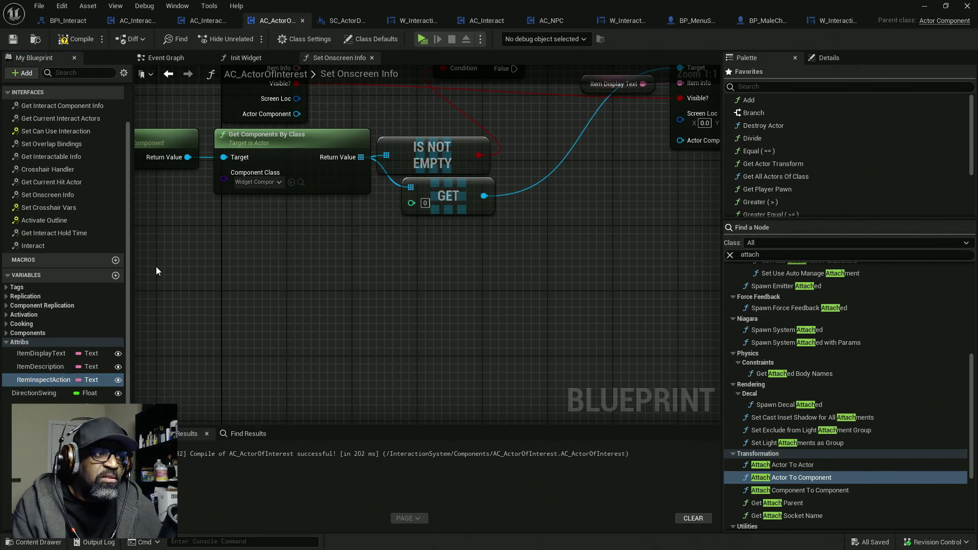
pyautogui.click(79, 39)
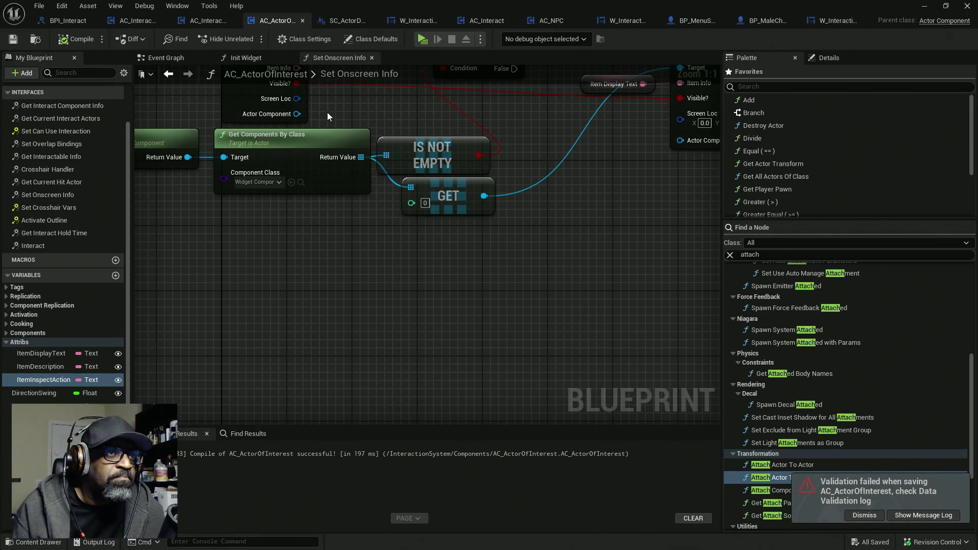
# - Break the Item Display Text link to Set Onscreen Info's Item Info input
pyautogui.moveTo(713, 77); pyautogui.dragTo(551, 135)
pyautogui.click(566, 206)
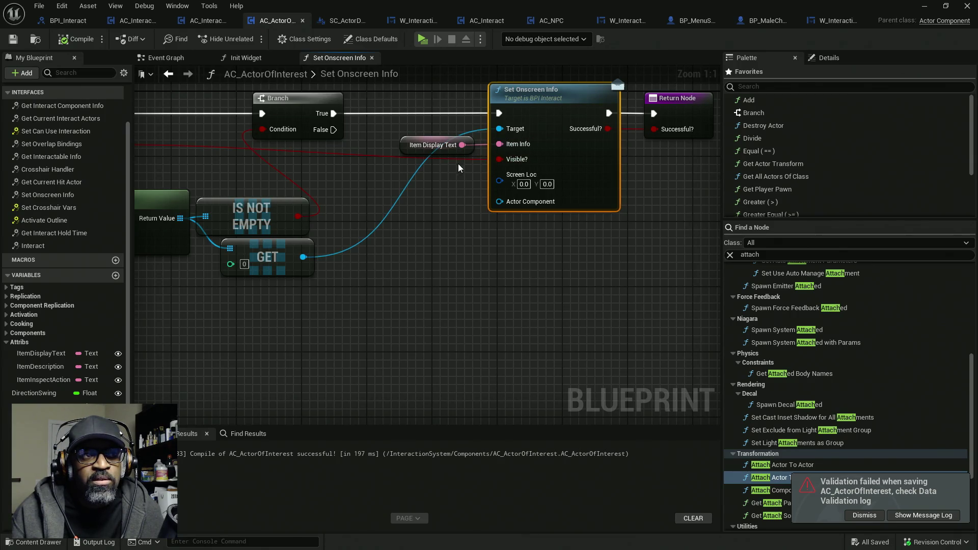
pyautogui.moveTo(407, 151); pyautogui.dragTo(326, 156)
pyautogui.rightClick(500, 144)
pyautogui.click(522, 155)
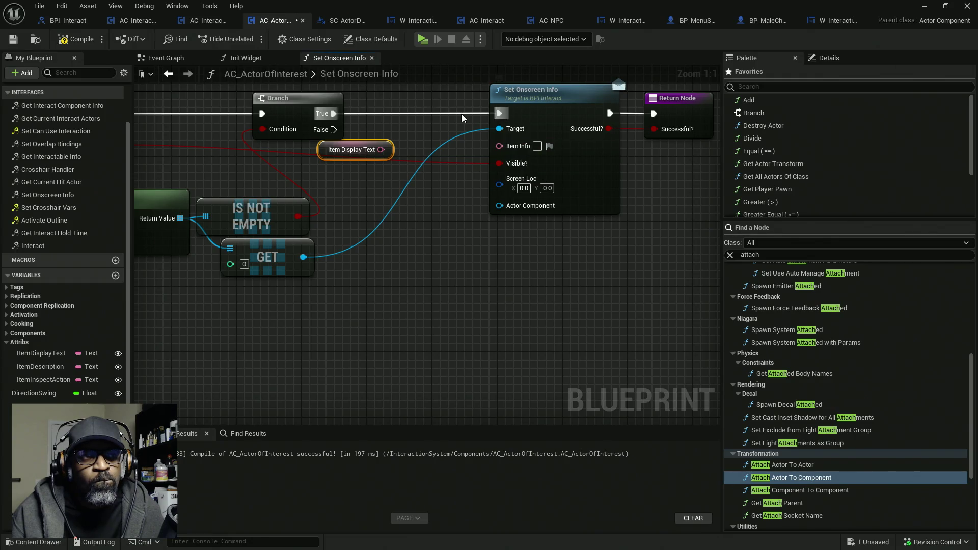
# - Compile AC_ActorOfInterest and save all modified assets
pyautogui.click(556, 169)
pyautogui.click(75, 40)
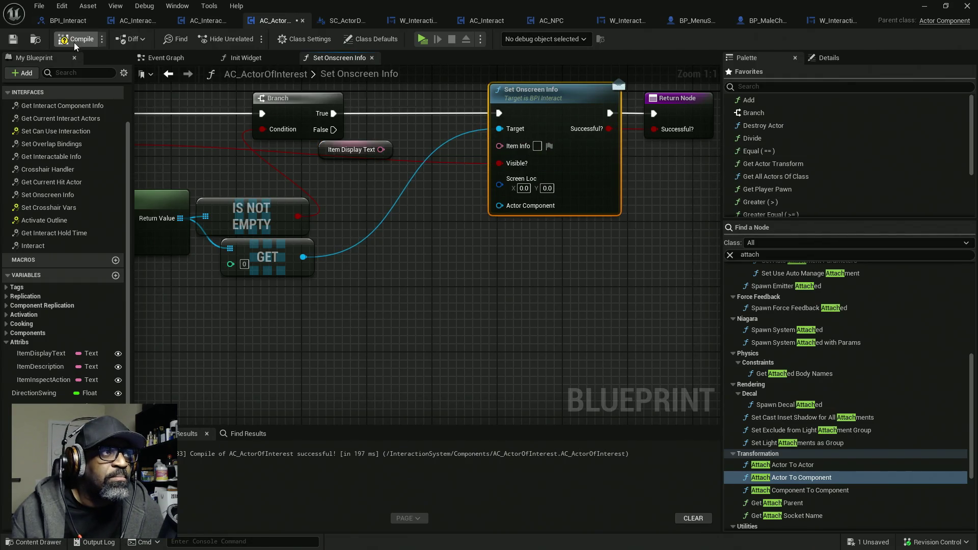
pyautogui.hotkey('ctrl', 's')
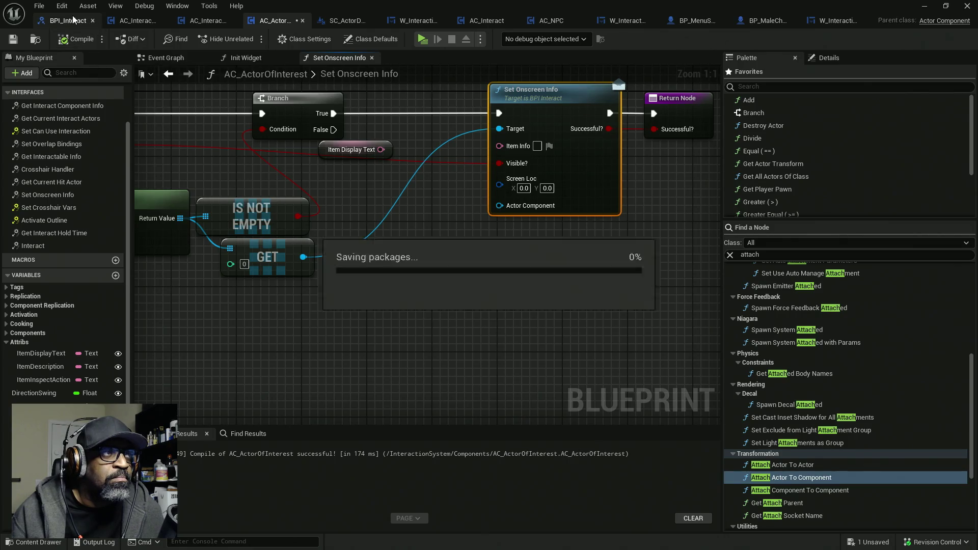
pyautogui.click(66, 21)
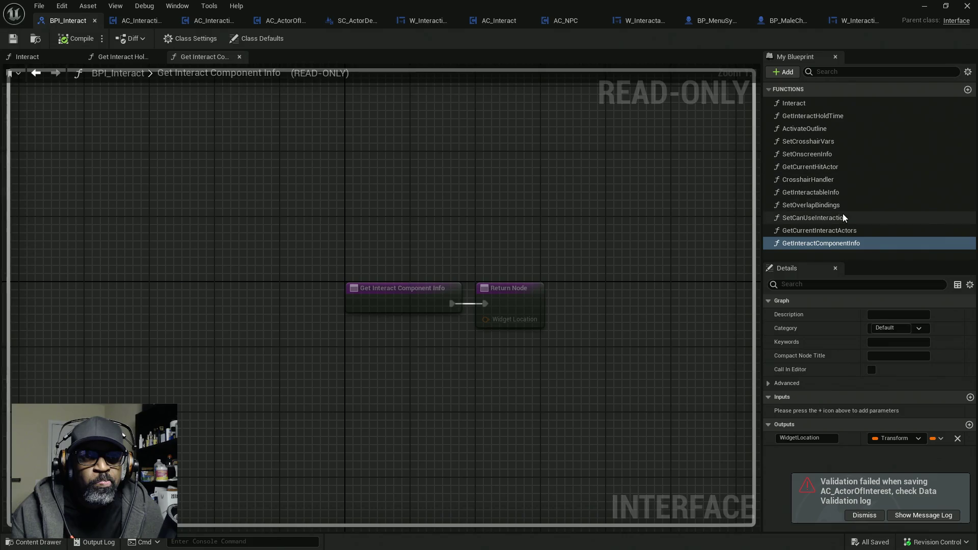
# - Remove the actorComponent and ScreenLoc inputs from SetOnscreenInfo in BPI_Interact
pyautogui.click(835, 194)
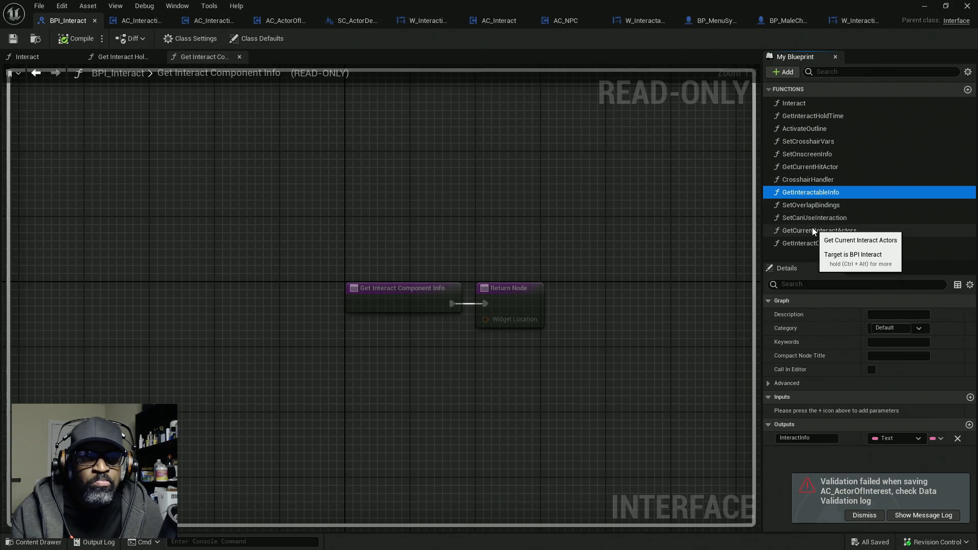
pyautogui.click(810, 155)
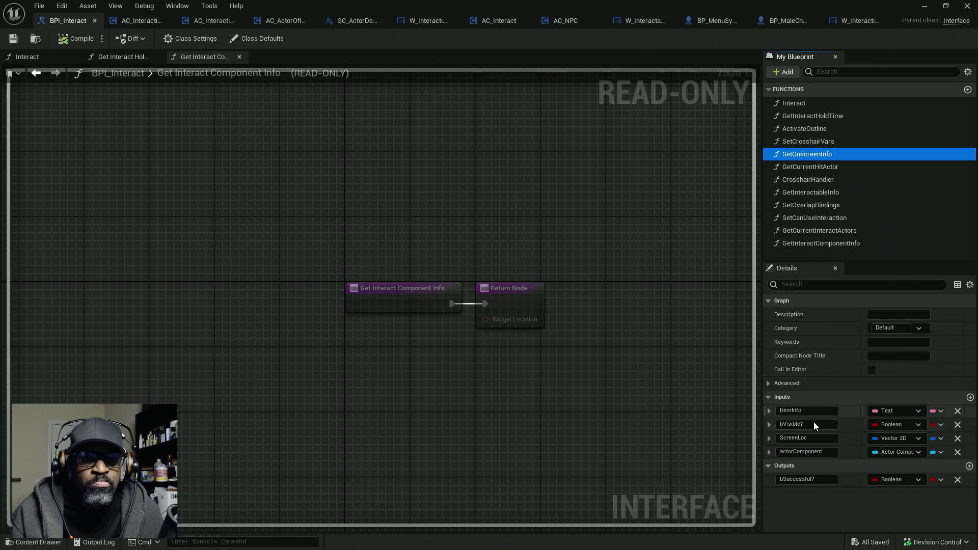
pyautogui.click(958, 452)
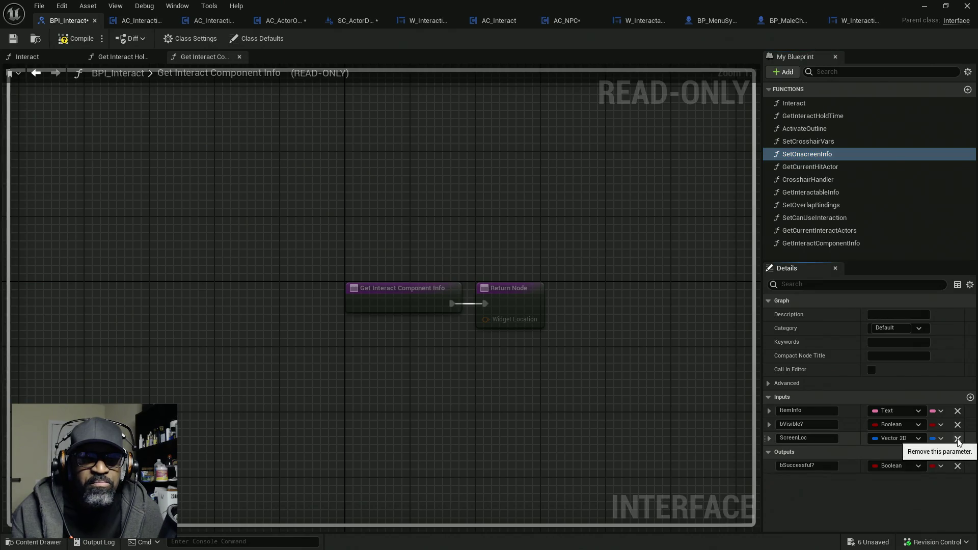
pyautogui.click(957, 439)
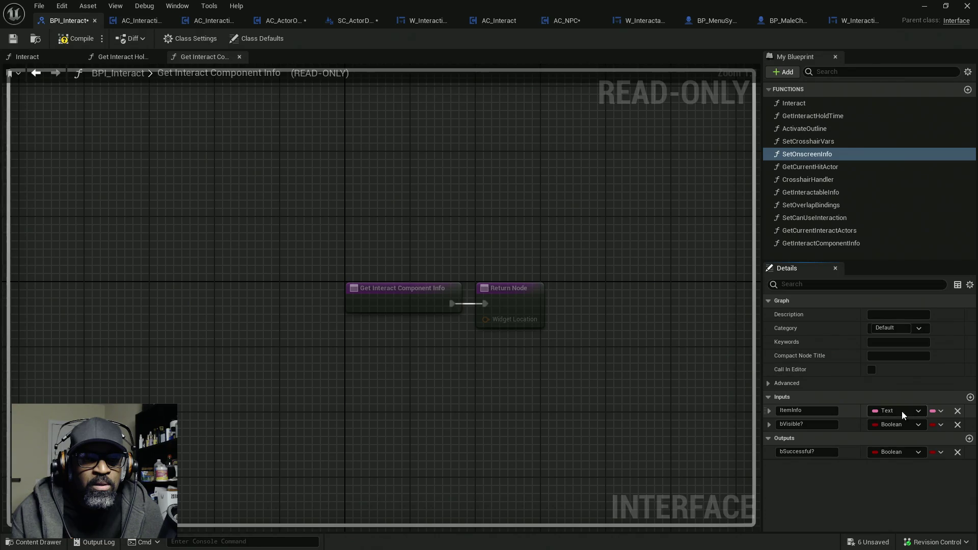
pyautogui.click(770, 411)
pyautogui.click(770, 411)
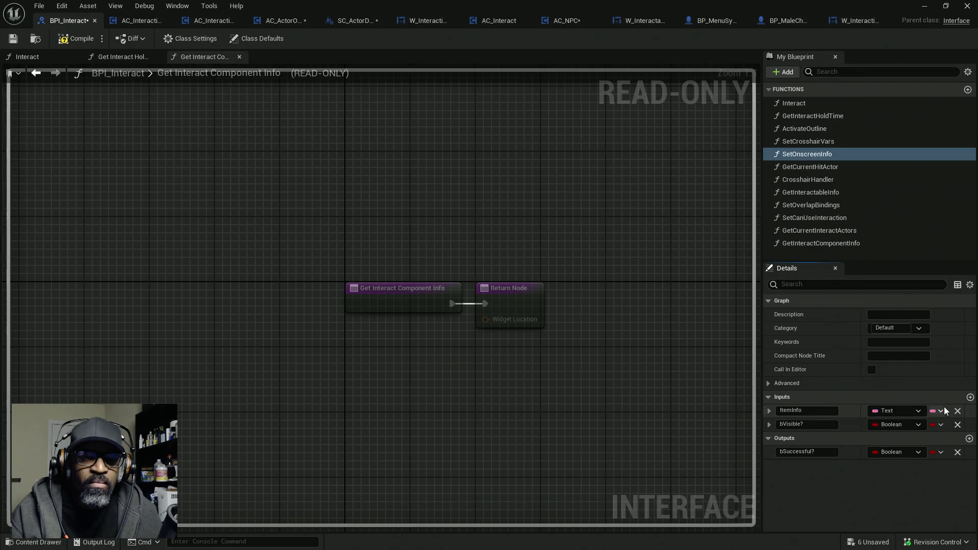
# - Add a Text input named ItemAction directly beneath ItemInfo
pyautogui.click(970, 398)
pyautogui.write('Item')
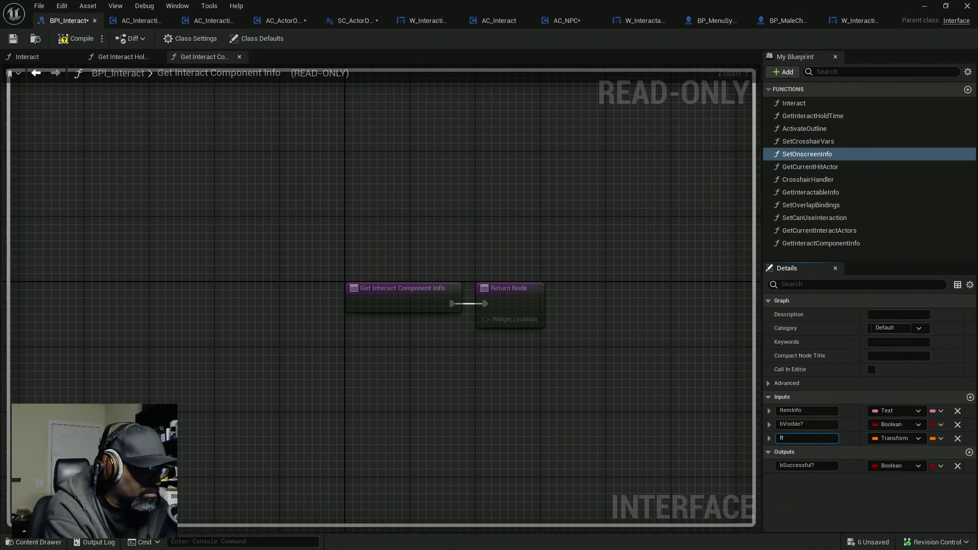
pyautogui.write('Action')
pyautogui.press('Return')
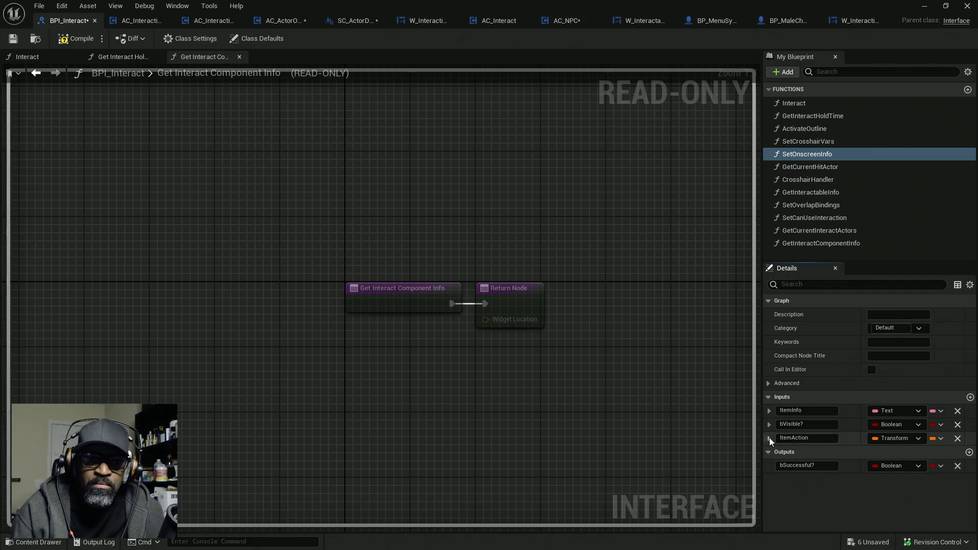
pyautogui.moveTo(769, 438); pyautogui.dragTo(766, 423)
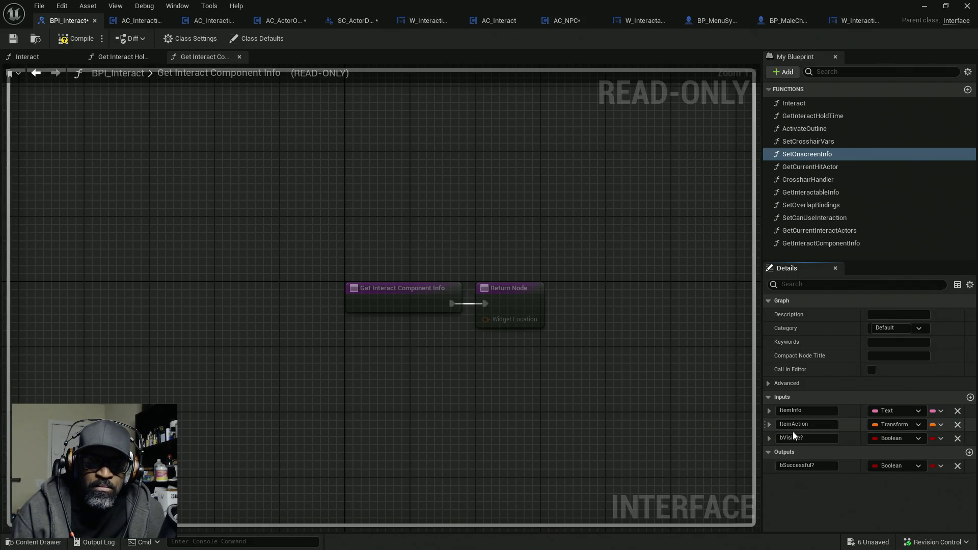
pyautogui.click(895, 424)
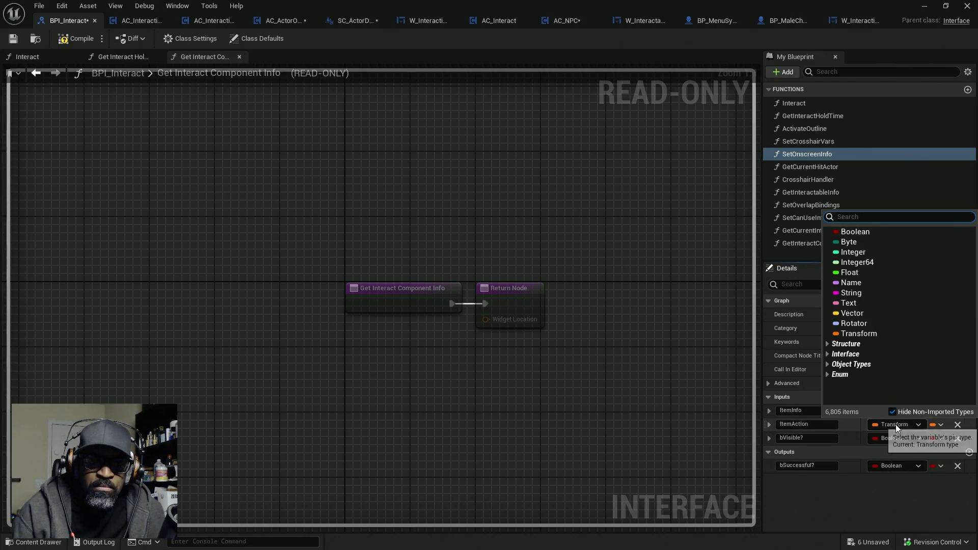
pyautogui.click(856, 304)
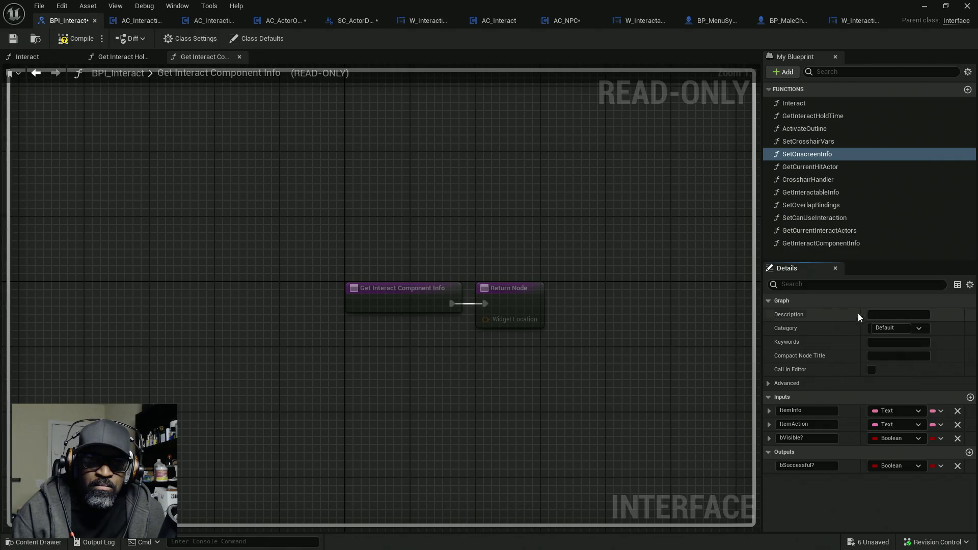
# - Add an ItemDescription Text input above bVisible?, then compile the interface and save all
pyautogui.click(970, 396)
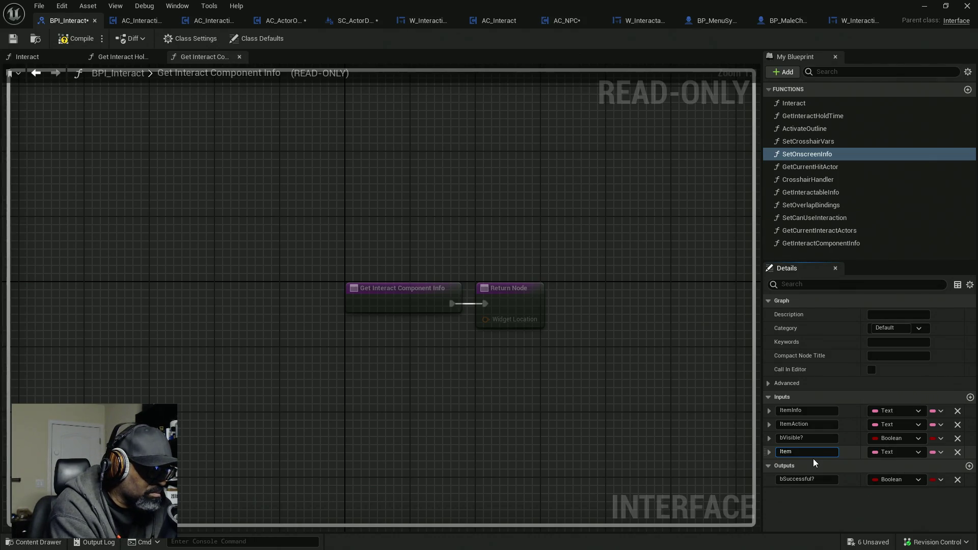
pyautogui.write('ItemDescription')
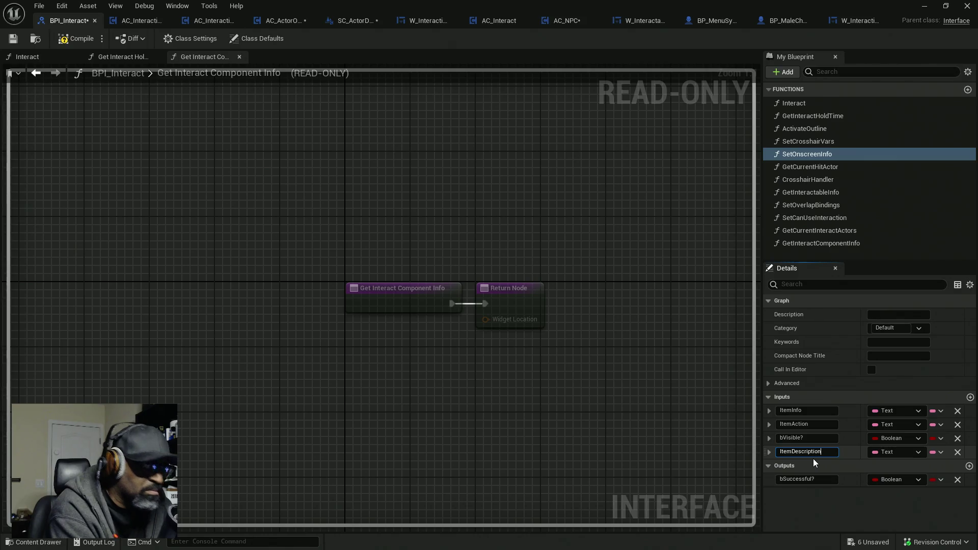
pyautogui.press('Return')
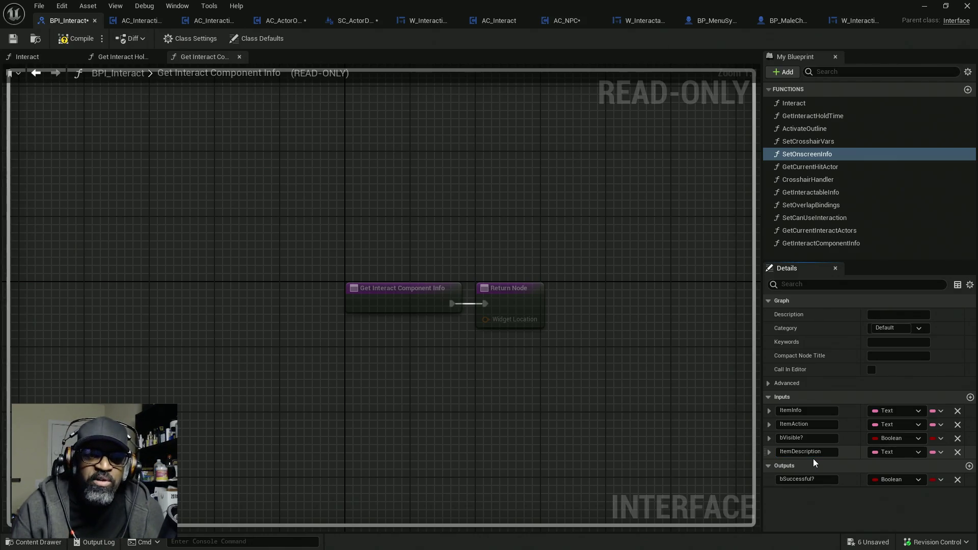
pyautogui.click(768, 452)
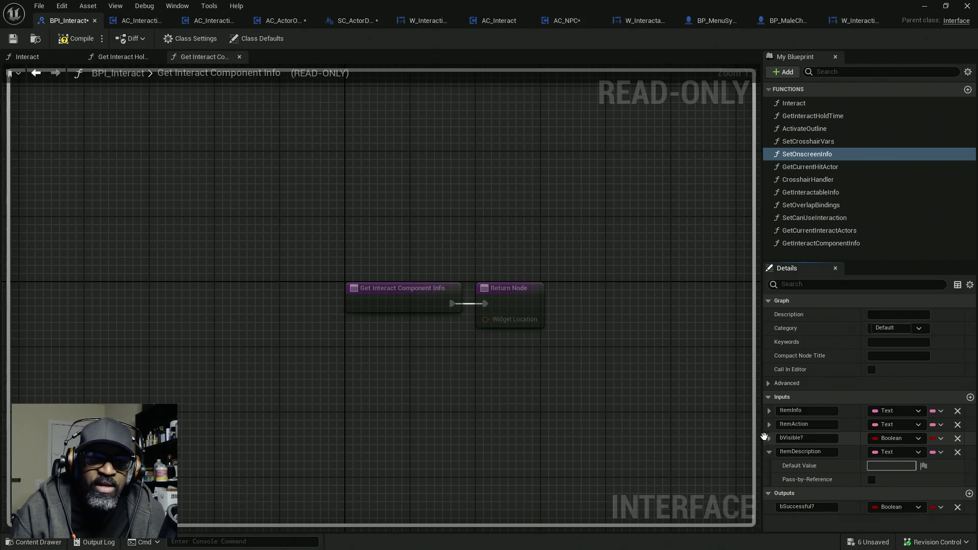
pyautogui.click(768, 452)
pyautogui.moveTo(764, 452); pyautogui.dragTo(764, 436)
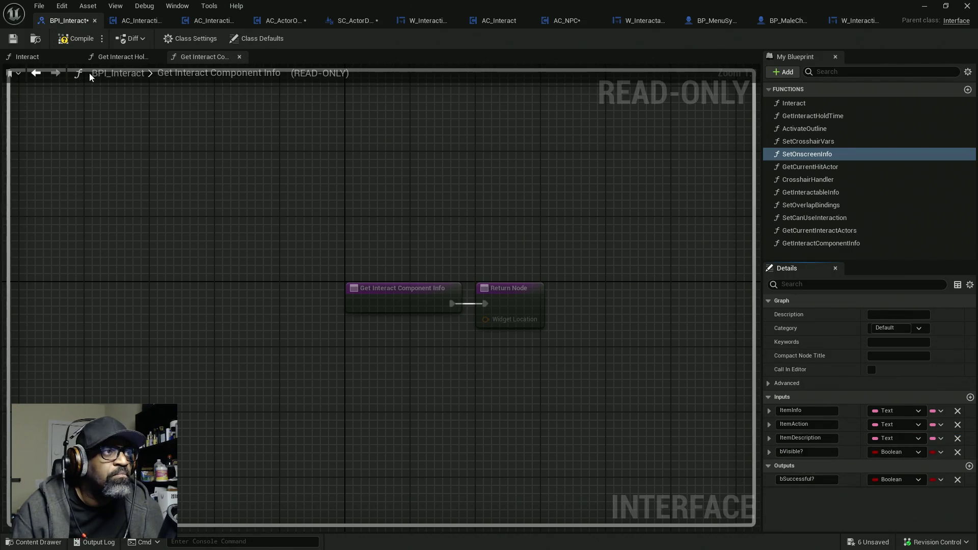
pyautogui.press('F7')
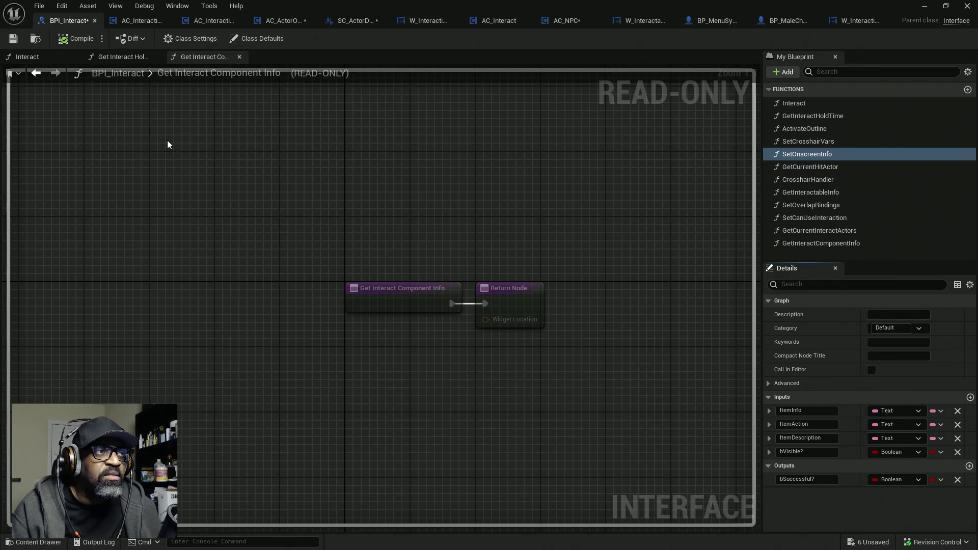
pyautogui.hotkey('ctrl', 'shift', 's')
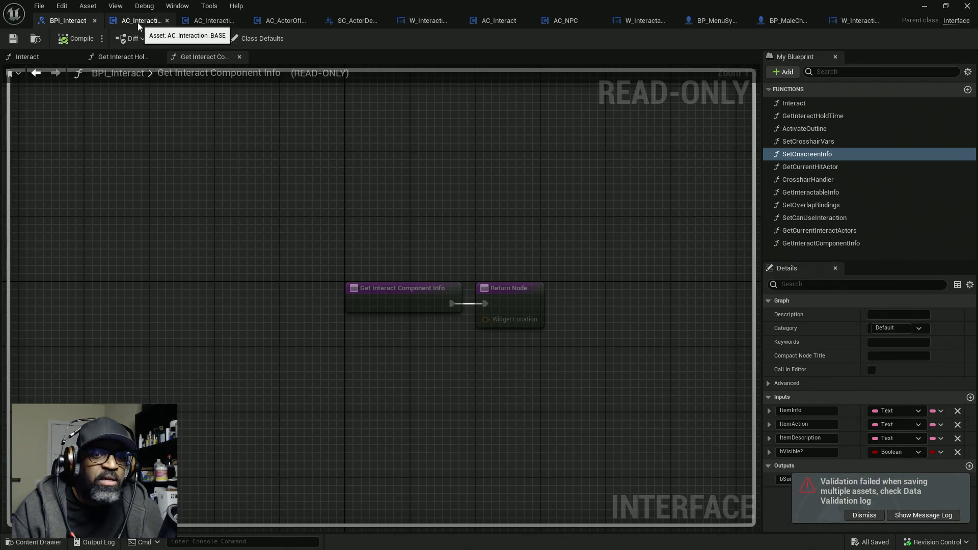
# - Check that AC_Interaction_BASE's Set Onscreen Info now shows Item Action and Item Description inputs
pyautogui.click(137, 22)
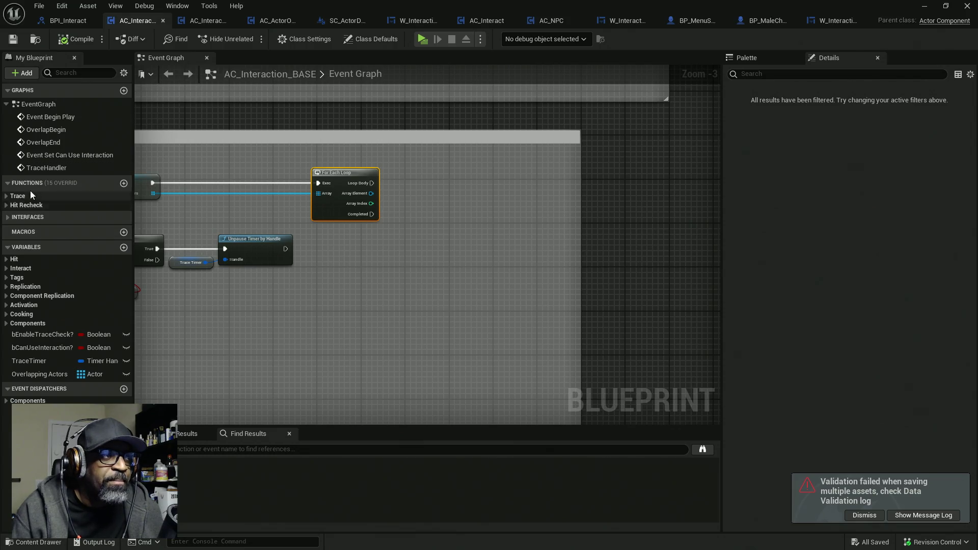
pyautogui.click(8, 220)
pyautogui.click(8, 220)
pyautogui.click(9, 221)
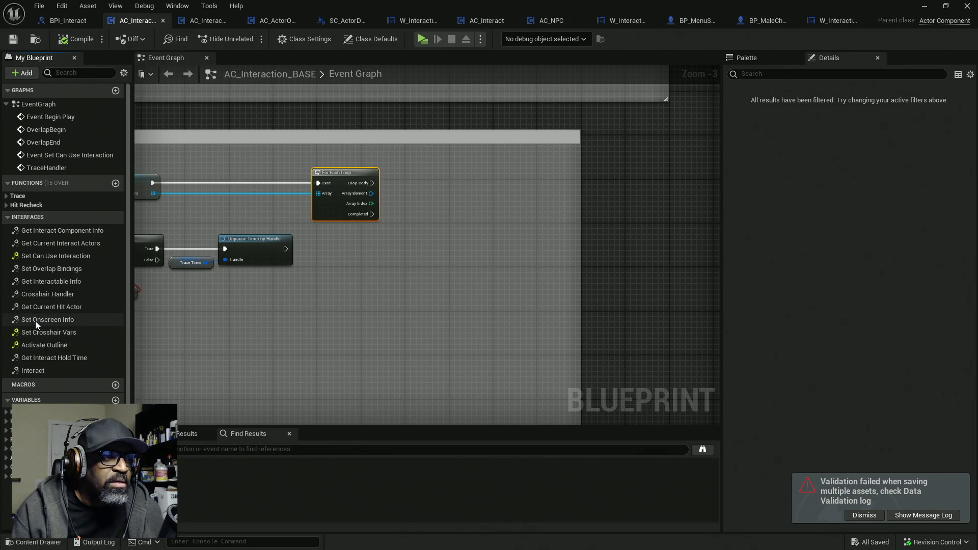
pyautogui.doubleClick(35, 320)
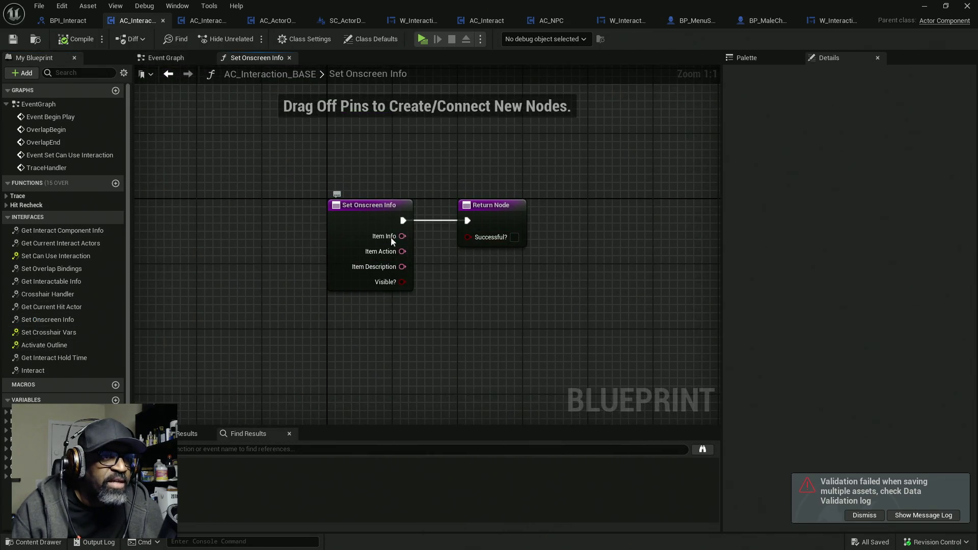
pyautogui.click(206, 23)
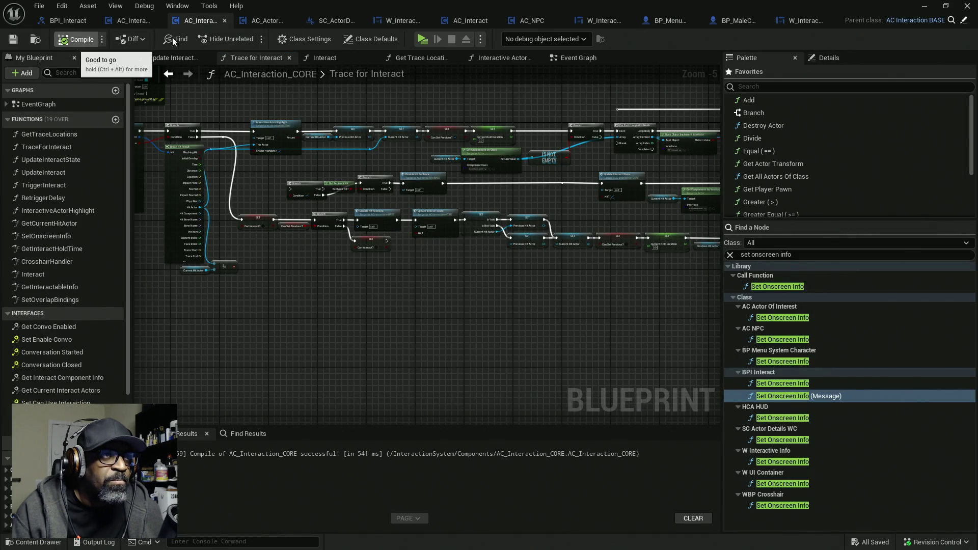
pyautogui.click(265, 24)
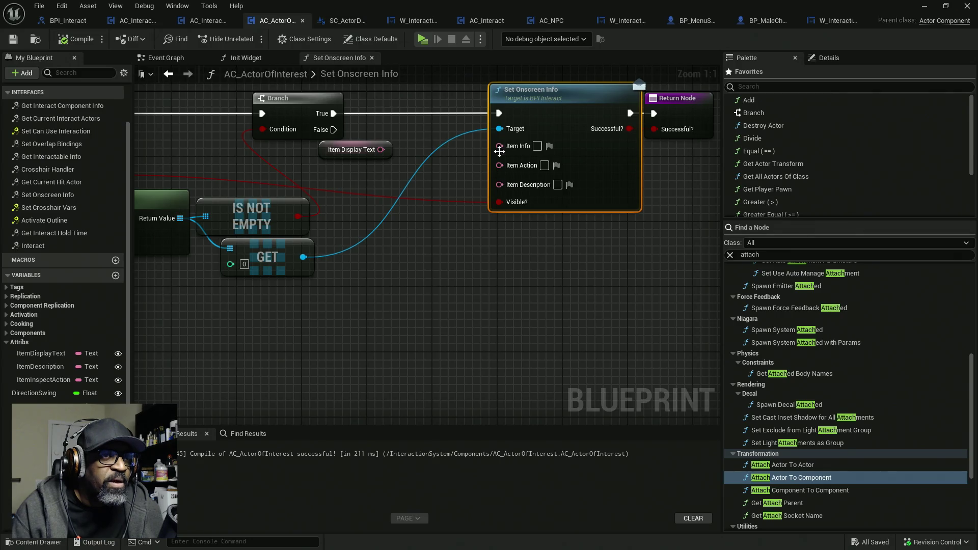
# - In SC_ActorDetailsWC, pass the entry's Item Action into the Set Onscreen Info call
pyautogui.click(344, 22)
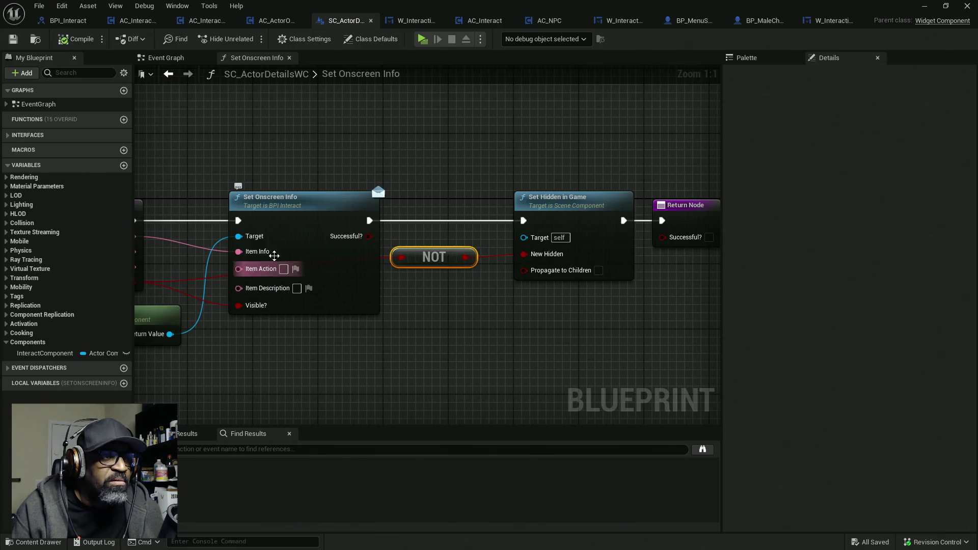
pyautogui.moveTo(271, 143); pyautogui.dragTo(386, 119)
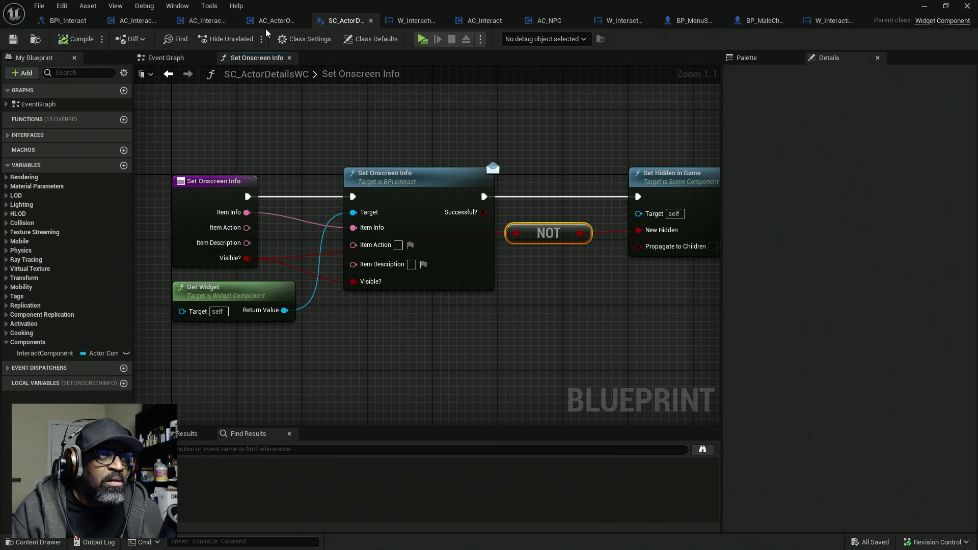
pyautogui.moveTo(247, 228)
pyautogui.mouseDown()
pyautogui.moveTo(306, 245)
pyautogui.moveTo(352, 245)
pyautogui.moveTo(285, 255)
pyautogui.moveTo(382, 259)
pyautogui.mouseUp()
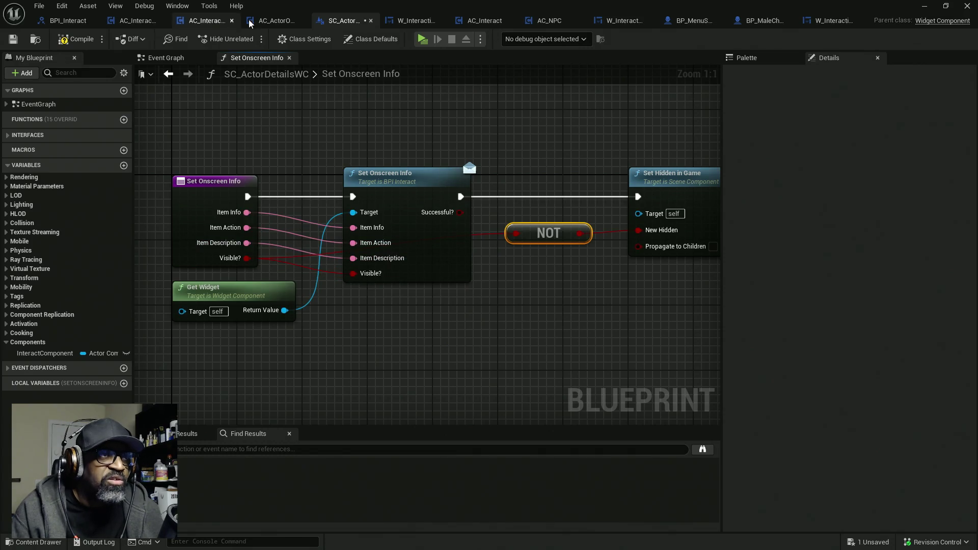
# - In AC_ActorOfInterest, wire Item Display Text, ItemInspectAction and ItemDescription into Set Onscreen Info, then compile and save
pyautogui.click(268, 20)
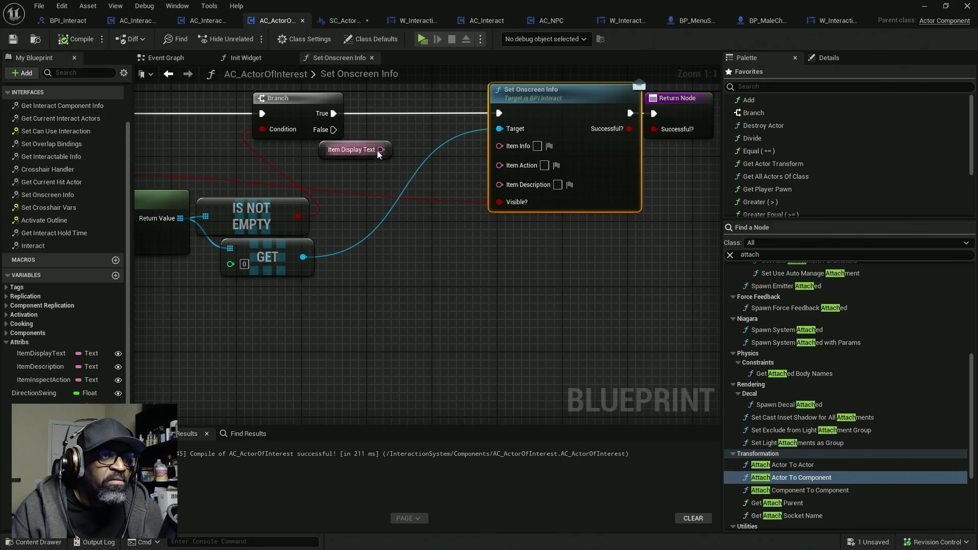
pyautogui.moveTo(41, 366)
pyautogui.mouseDown()
pyautogui.moveTo(320, 213)
pyautogui.moveTo(321, 180)
pyautogui.mouseUp()
pyautogui.moveTo(50, 382)
pyautogui.mouseDown()
pyautogui.moveTo(268, 302)
pyautogui.moveTo(365, 213)
pyautogui.mouseUp()
pyautogui.moveTo(380, 149)
pyautogui.mouseDown()
pyautogui.moveTo(543, 136)
pyautogui.moveTo(524, 145)
pyautogui.mouseUp()
pyautogui.moveTo(427, 215)
pyautogui.mouseDown()
pyautogui.moveTo(506, 162)
pyautogui.moveTo(460, 179)
pyautogui.moveTo(337, 184)
pyautogui.moveTo(377, 265)
pyautogui.mouseUp()
pyautogui.moveTo(377, 215); pyautogui.dragTo(346, 174)
pyautogui.moveTo(373, 269); pyautogui.dragTo(341, 204)
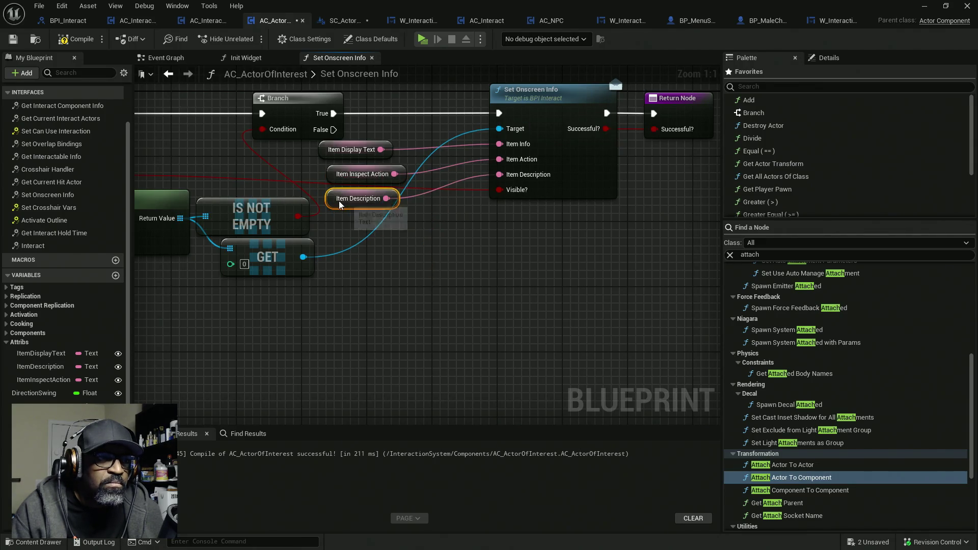
pyautogui.click(77, 39)
pyautogui.hotkey('ctrl', 'shift', 's')
pyautogui.click(338, 20)
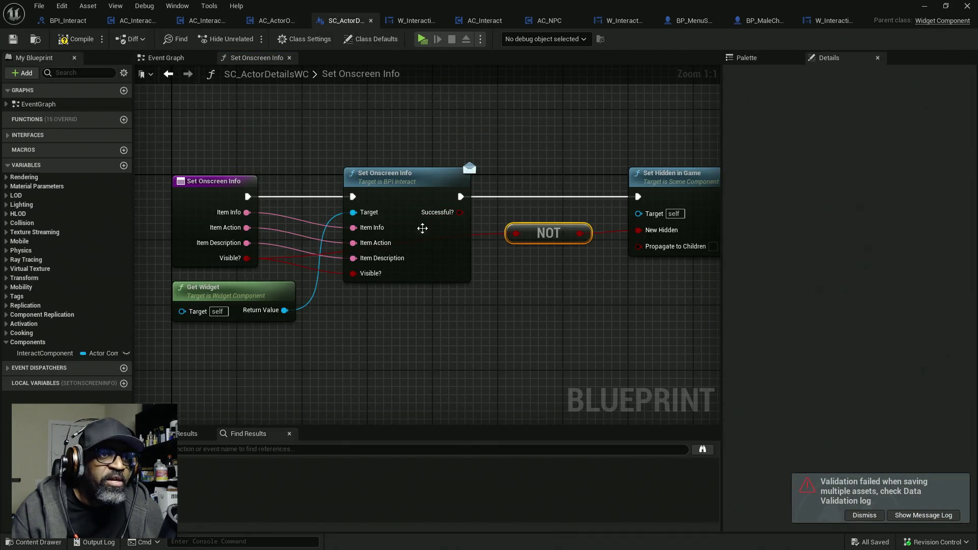
# - Review W_InteractiveInfo's graph, then select the This Item text in the Designer layout
pyautogui.click(415, 20)
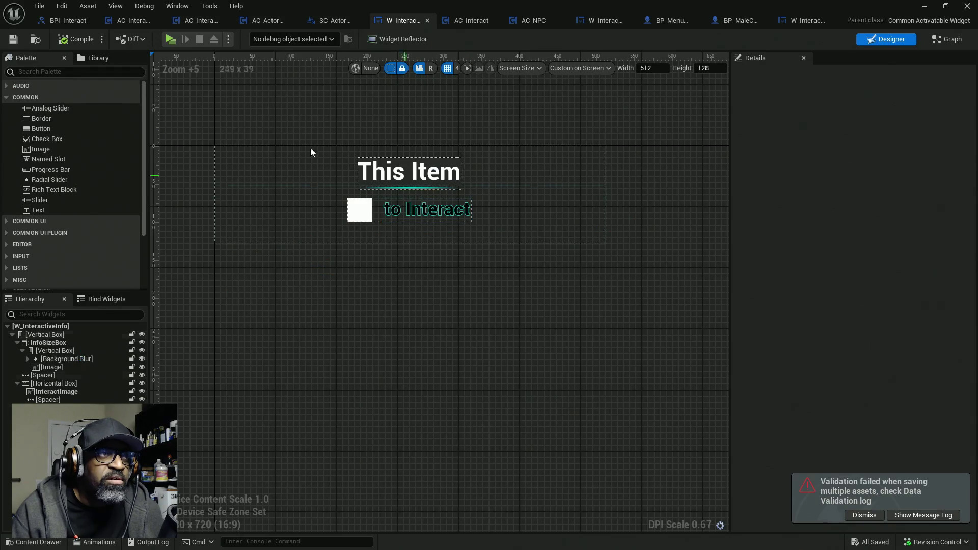
pyautogui.click(947, 42)
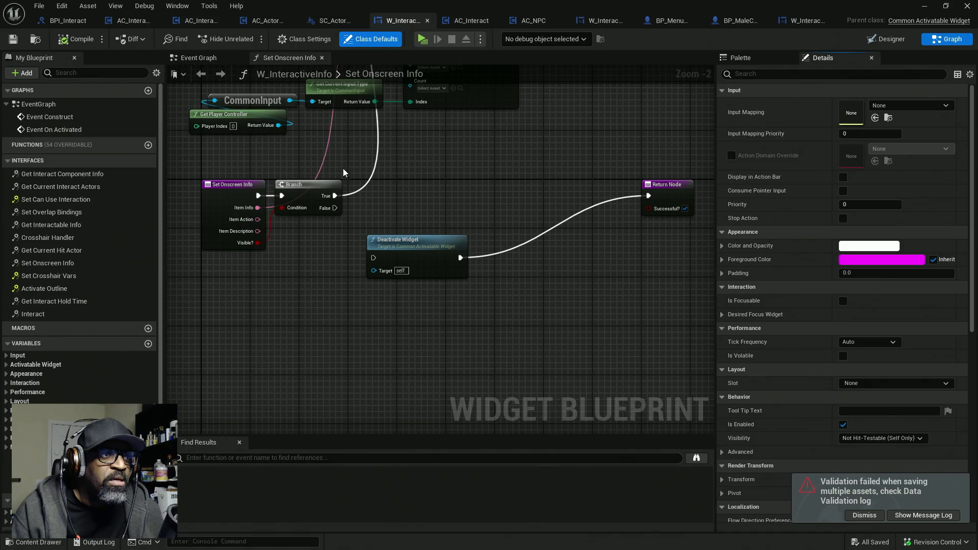
pyautogui.moveTo(347, 175)
pyautogui.mouseDown()
pyautogui.moveTo(343, 314)
pyautogui.moveTo(356, 195)
pyautogui.mouseUp()
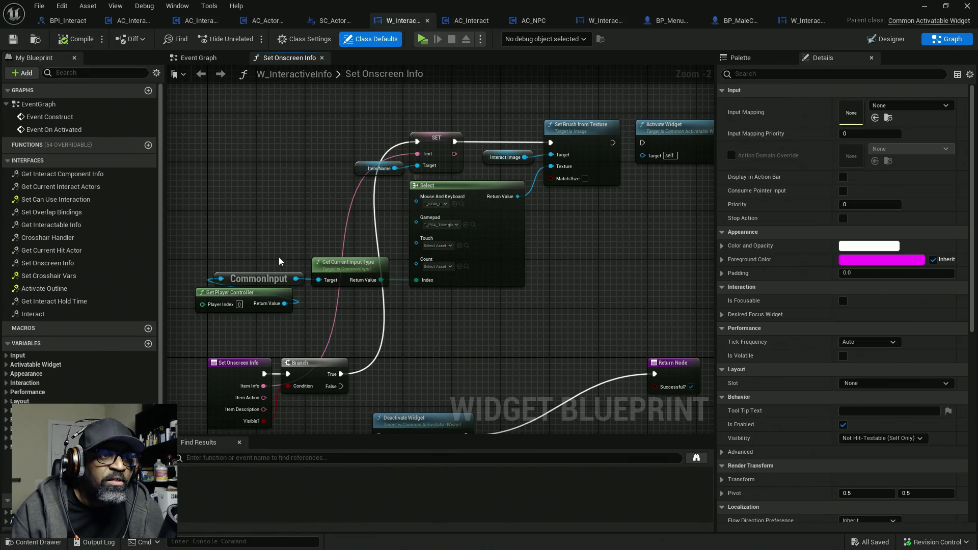
pyautogui.click(885, 39)
pyautogui.scroll(6, 253, 181)
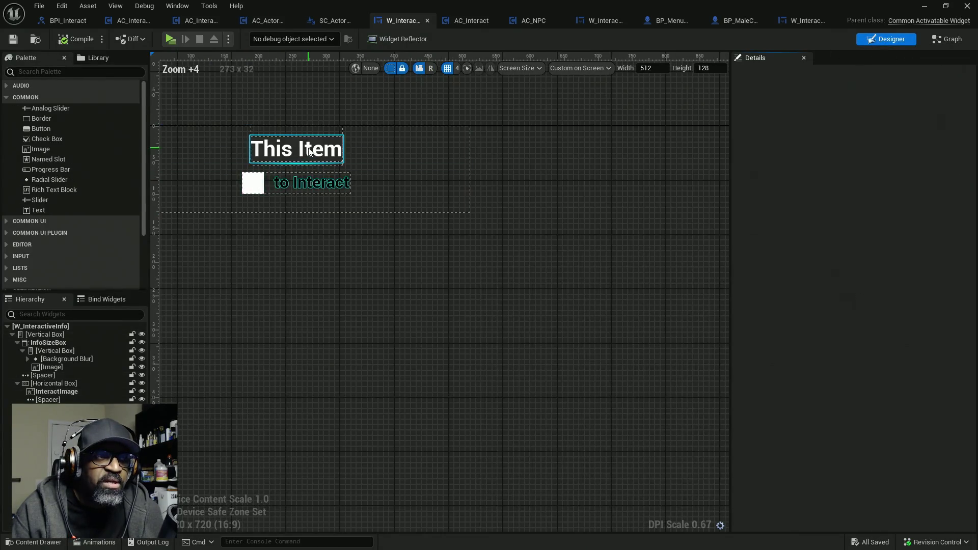
pyautogui.click(306, 165)
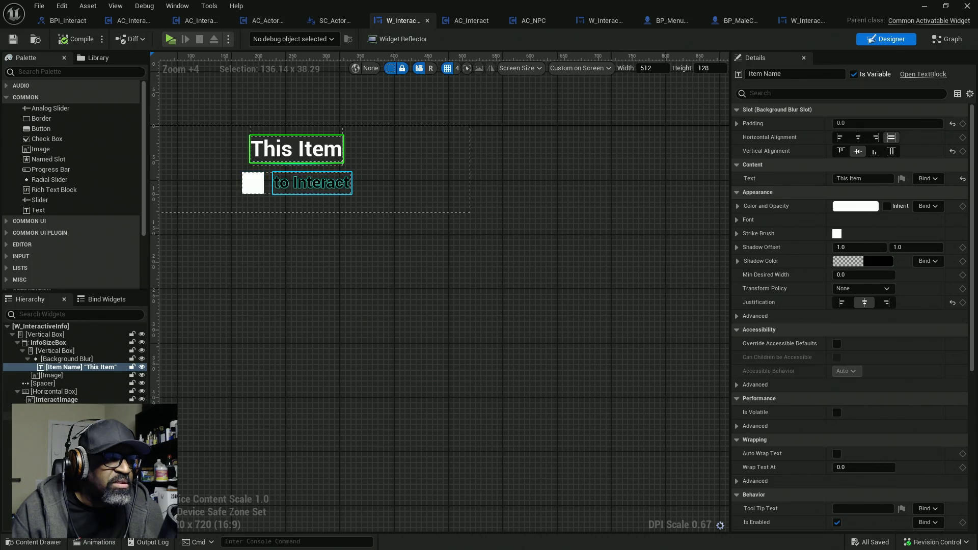
# - Wrap the 'to Interact' text block in a Horizontal Box
pyautogui.click(46, 415)
pyautogui.rightClick(46, 416)
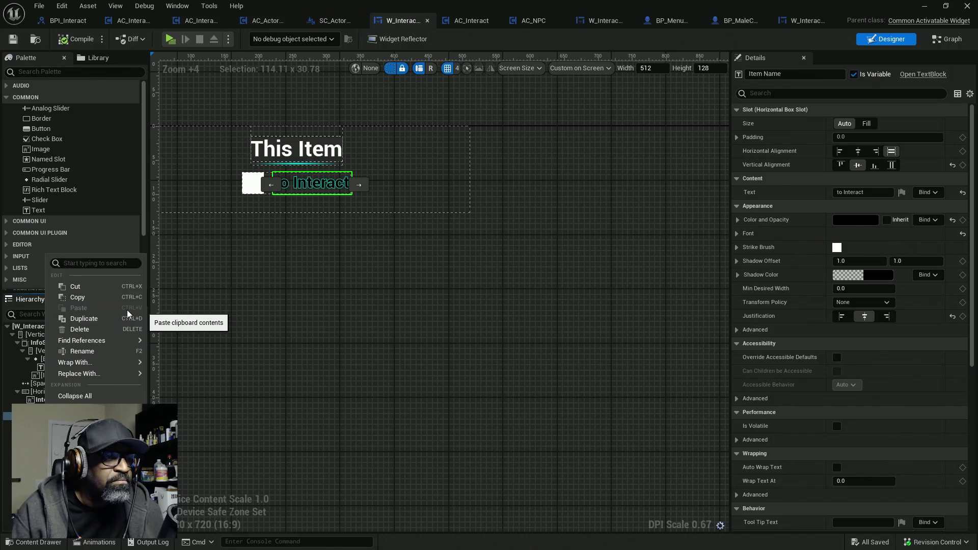
pyautogui.moveTo(90, 365)
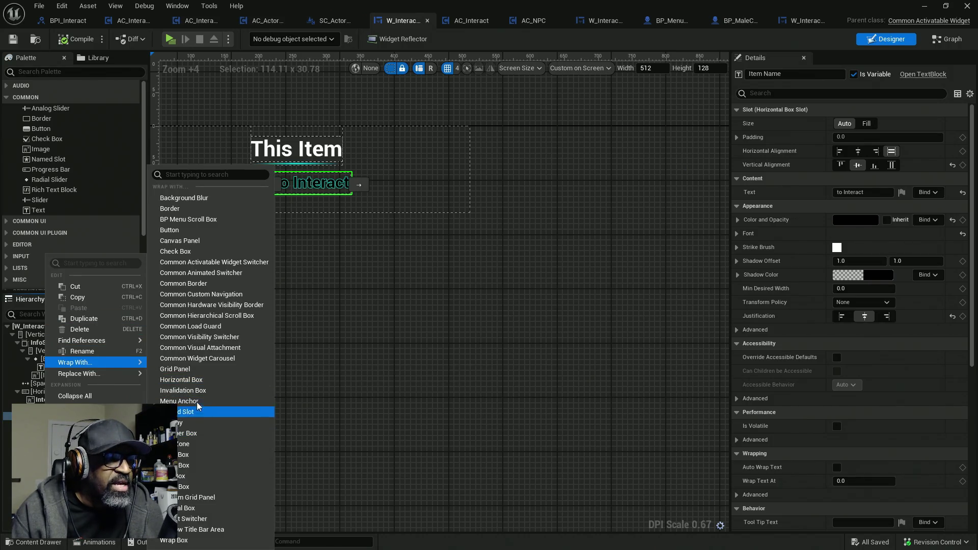
pyautogui.click(192, 380)
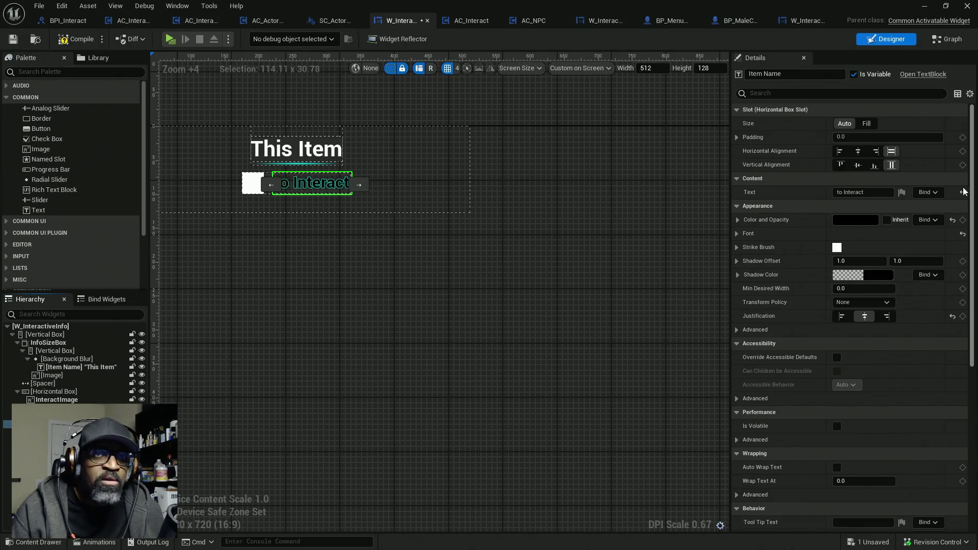
pyautogui.click(786, 75)
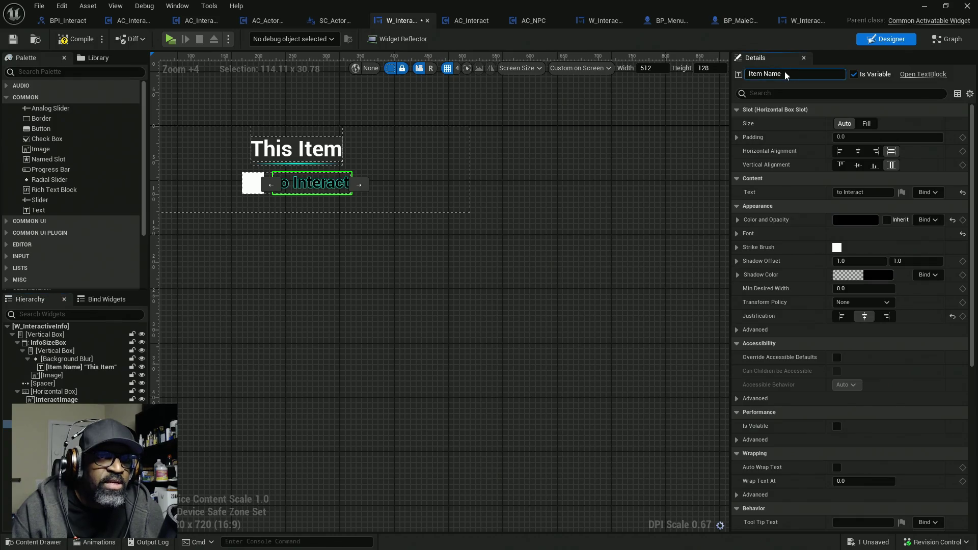
# - Uncheck Is Variable on the 'to Interact' text block and name it Text
pyautogui.hotkey('ctrl', 'a')
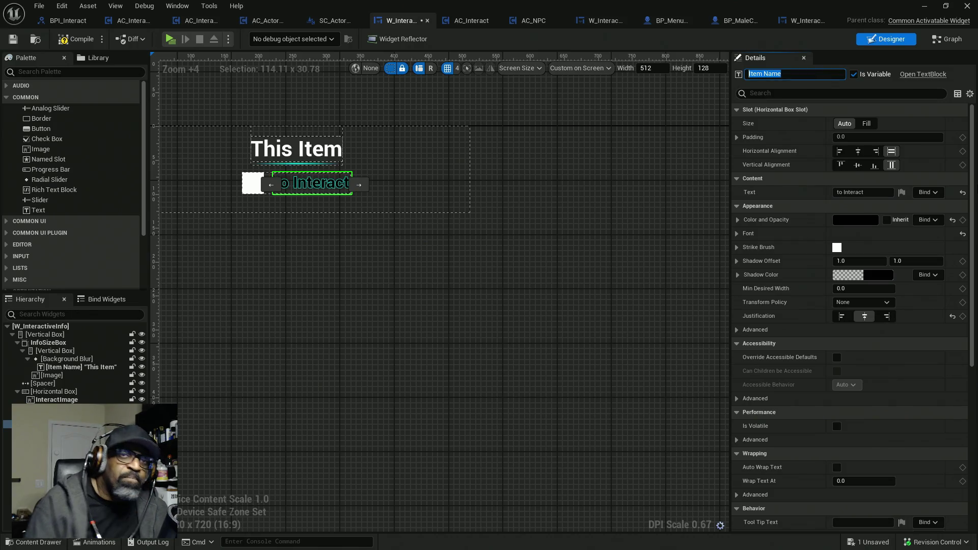
pyautogui.click(854, 75)
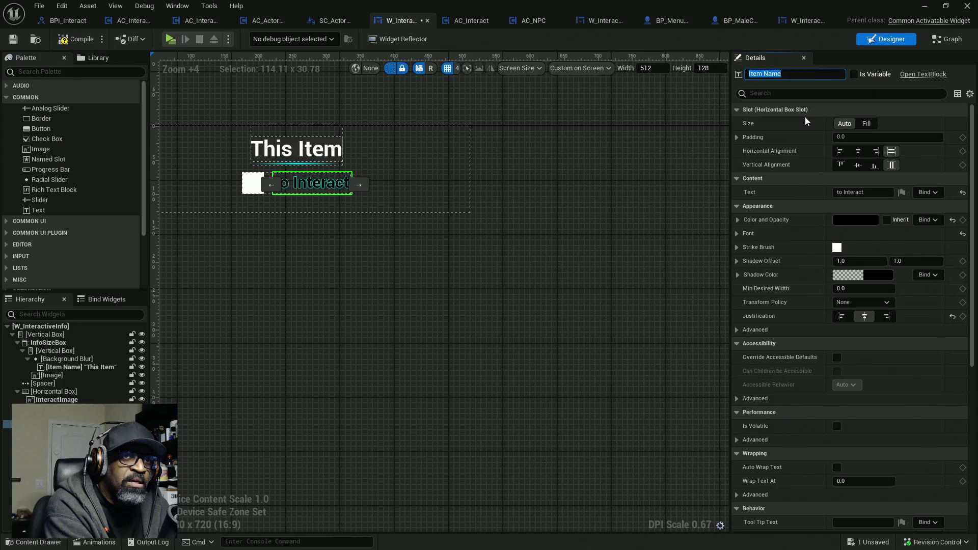
pyautogui.write('Pr')
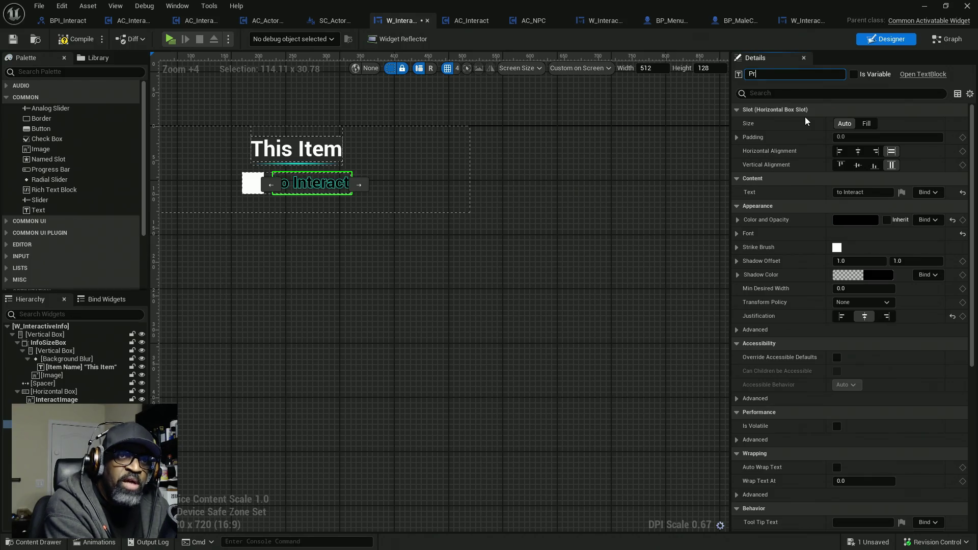
pyautogui.press('BackSpace')
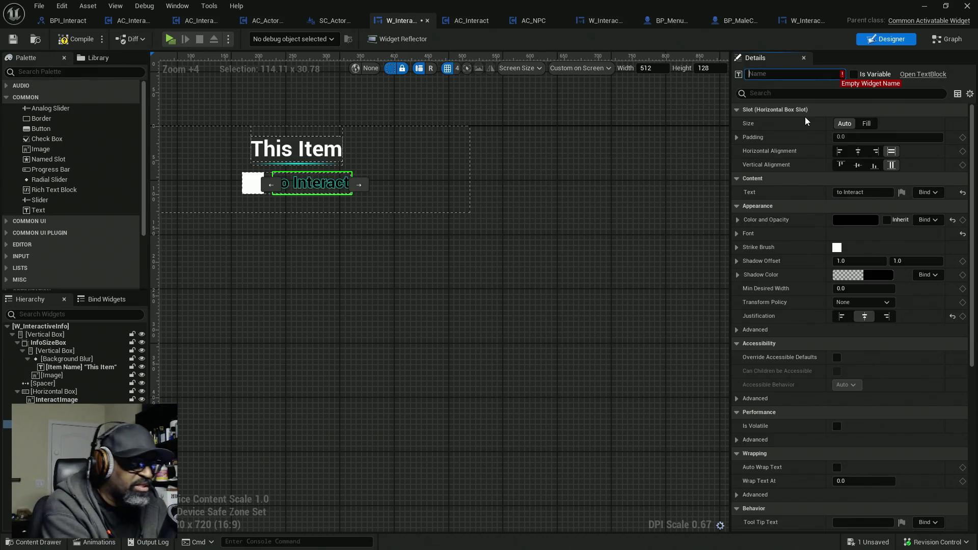
pyautogui.write('to')
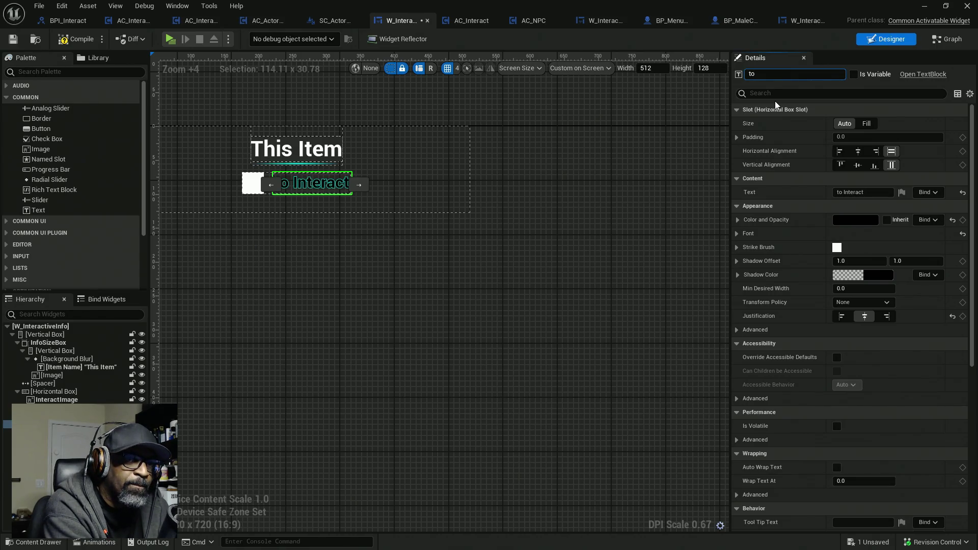
pyautogui.press('BackSpace')
pyautogui.press('BackSpace')
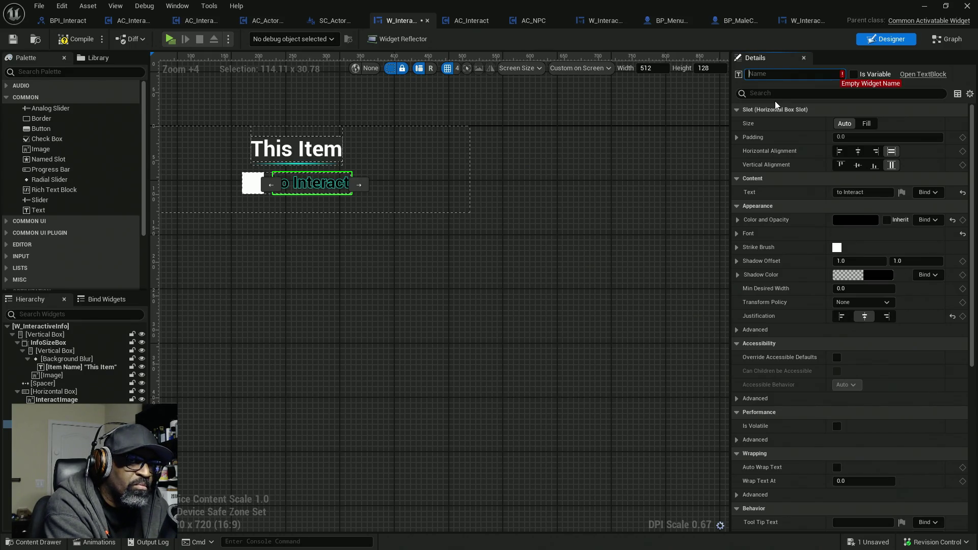
pyautogui.write('Text')
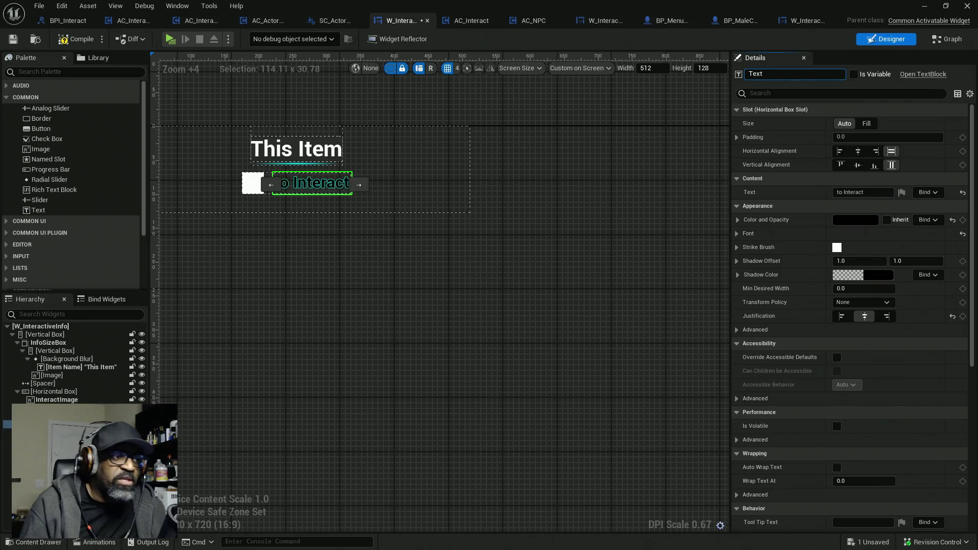
pyautogui.press('Return')
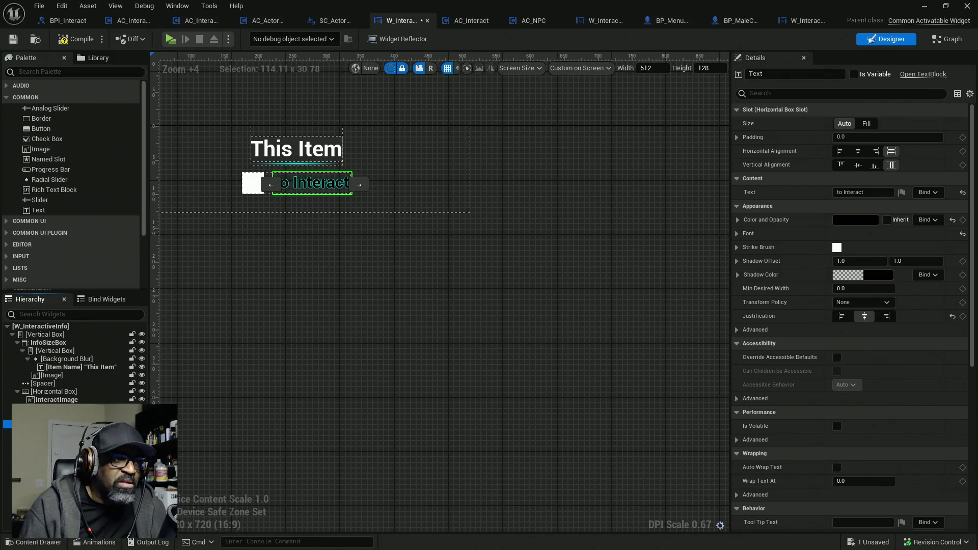
# - Shorten the text to 'to', duplicate it as Text_1, and mark Text_1 as a variable
pyautogui.click(867, 192)
pyautogui.press('BackSpace')
pyautogui.press('BackSpace')
pyautogui.press('BackSpace')
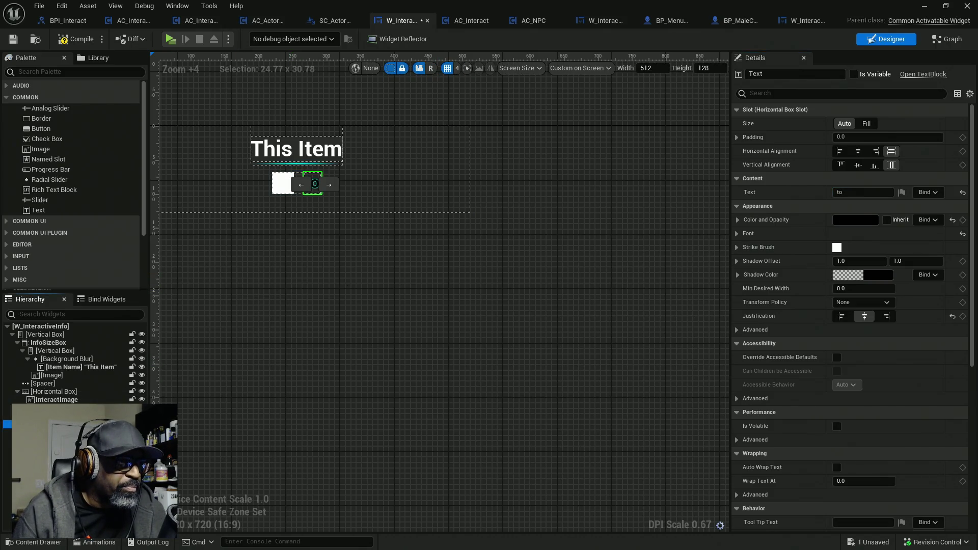
pyautogui.rightClick(60, 423)
pyautogui.moveTo(86, 369)
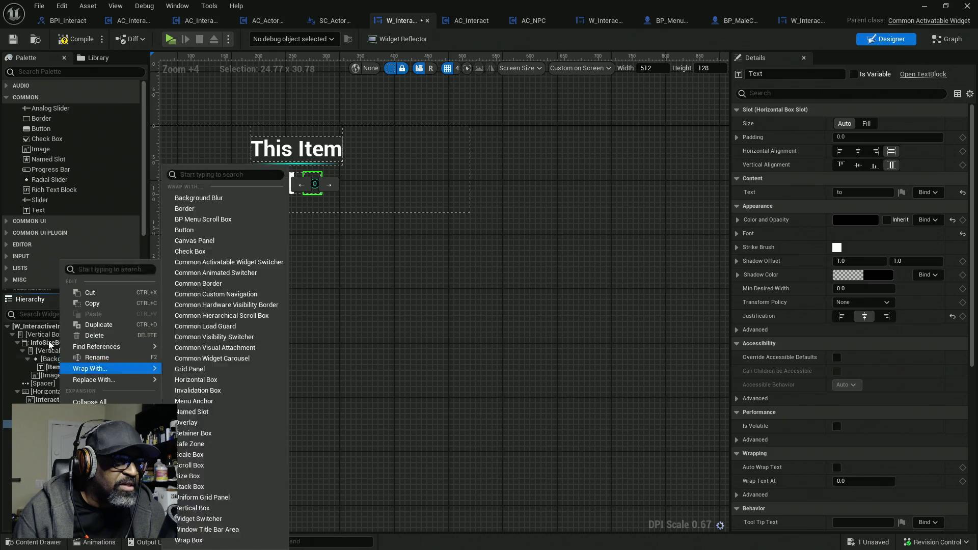
pyautogui.click(104, 325)
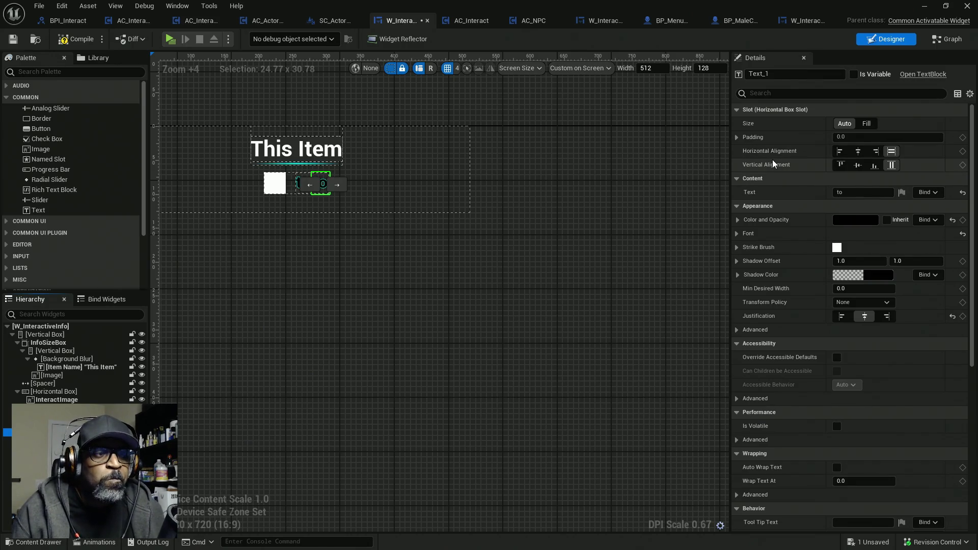
pyautogui.click(855, 74)
# - Rename Text_1 to ItemAction and change its displayed text to "action
pyautogui.click(781, 73)
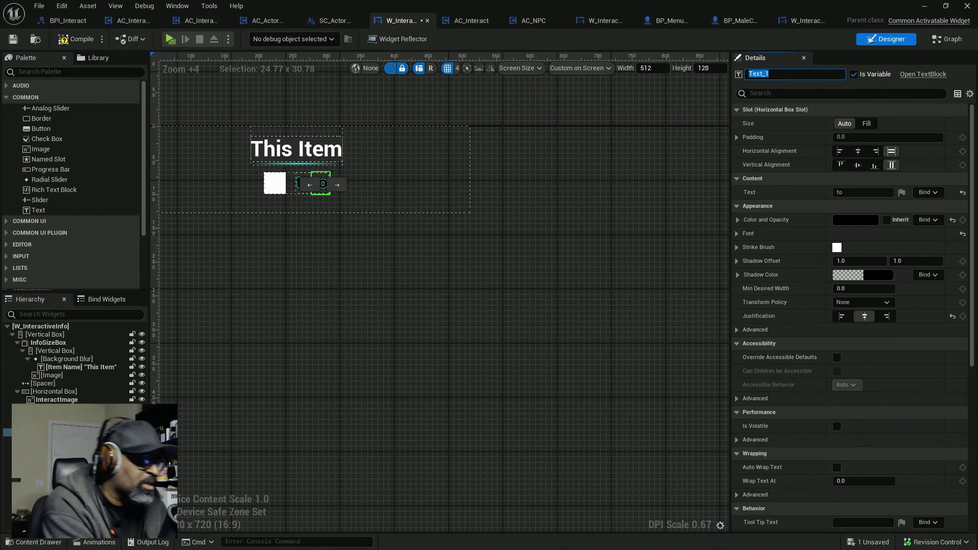
pyautogui.write('ItemAction')
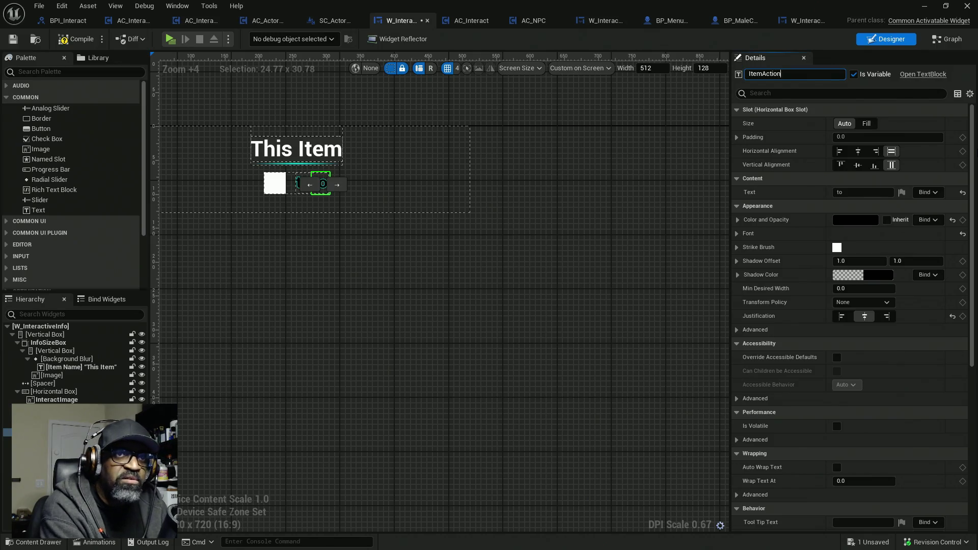
pyautogui.press('Return')
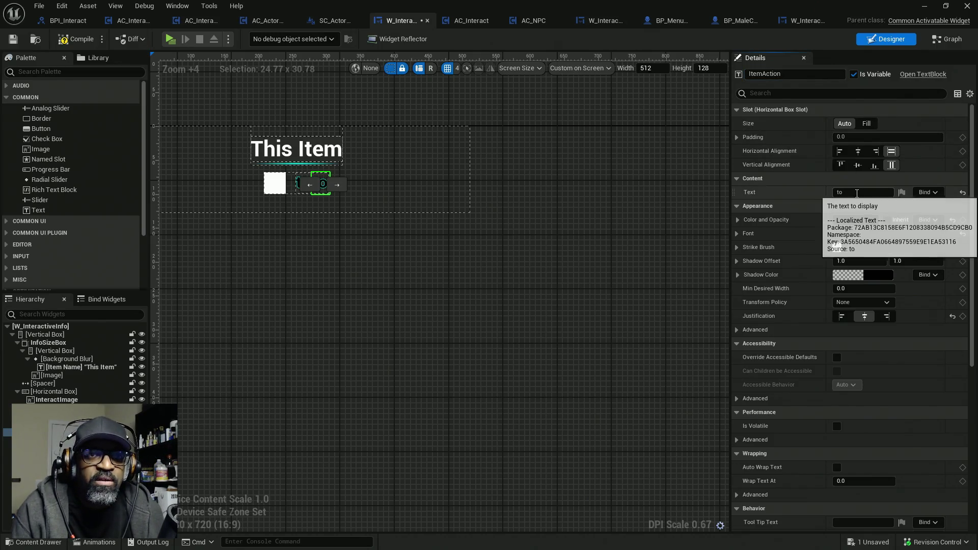
pyautogui.doubleClick(858, 193)
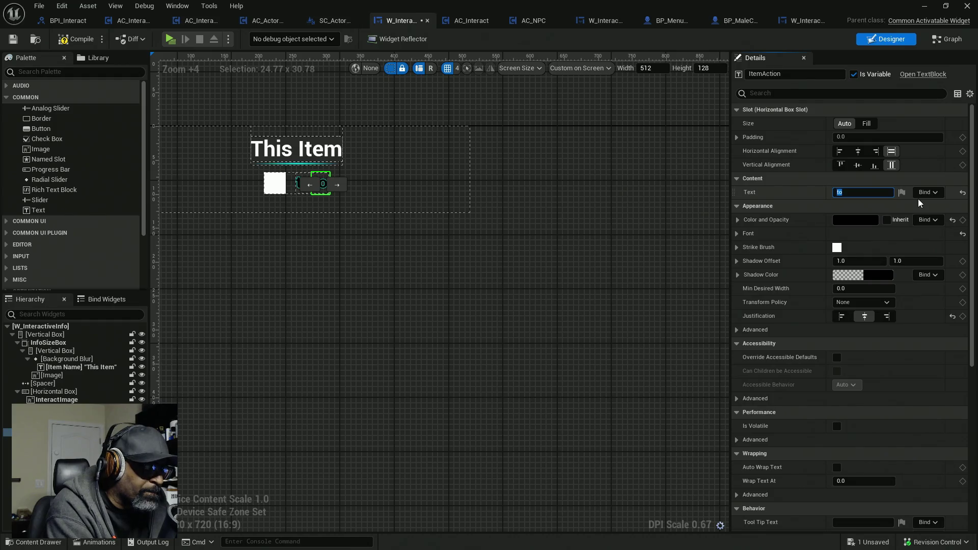
pyautogui.write('"action')
pyautogui.press('Return')
pyautogui.click(421, 299)
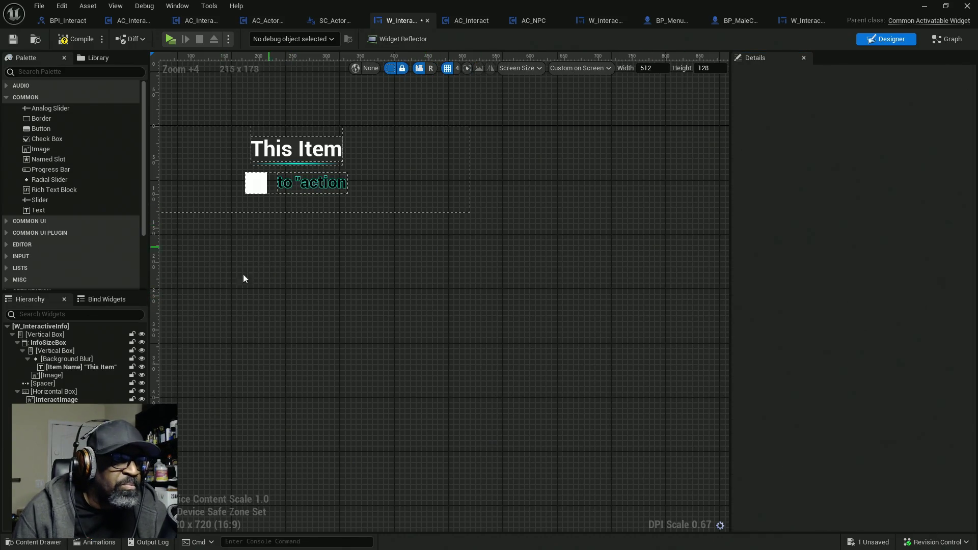
pyautogui.click(319, 183)
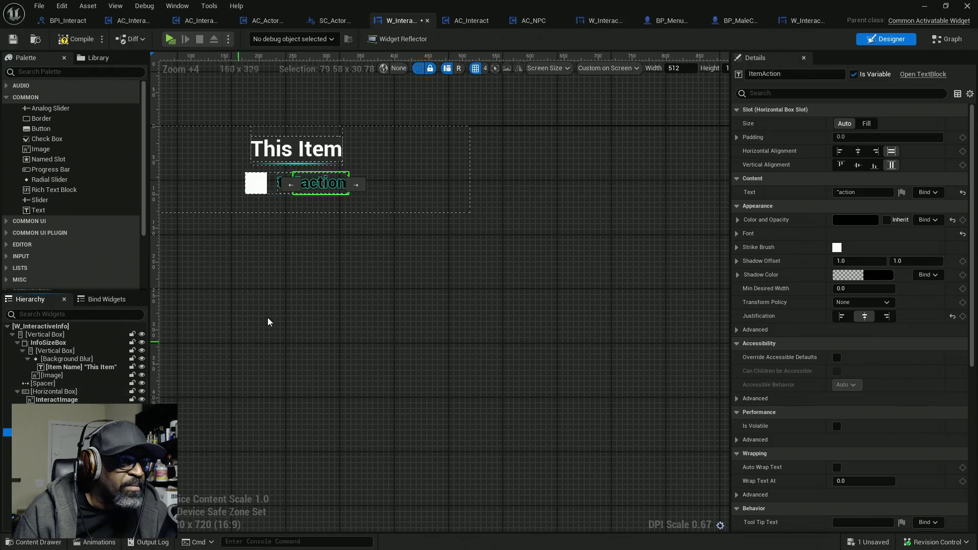
pyautogui.scroll(7, 273, 237)
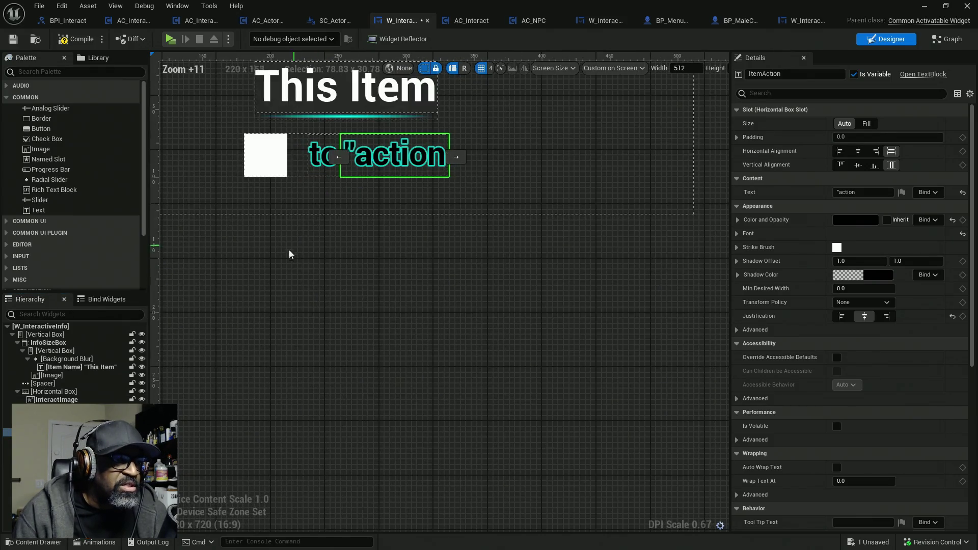
# - Copy the spacer into HorizontalBox_0 between 'to' and 'action', width 7
pyautogui.click(51, 408)
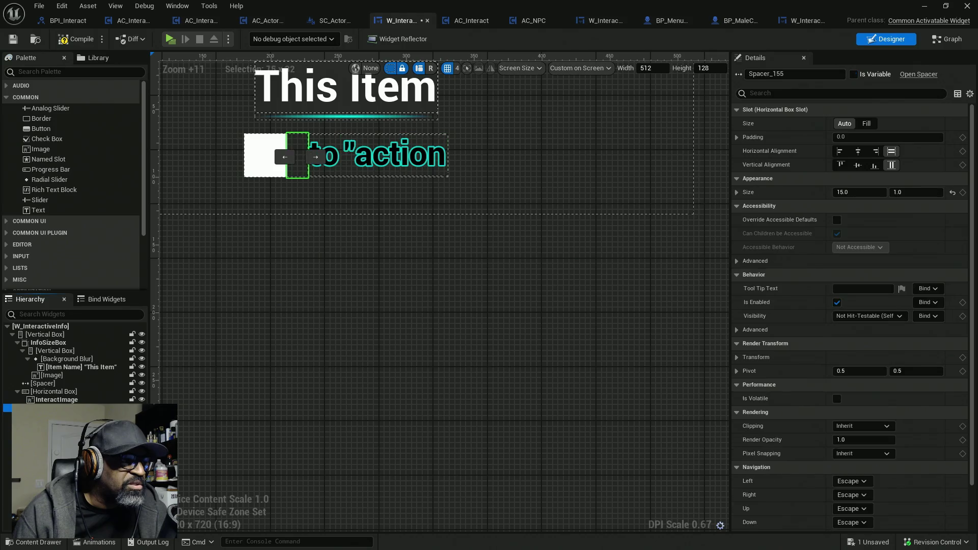
pyautogui.rightClick(51, 408)
pyautogui.click(92, 292)
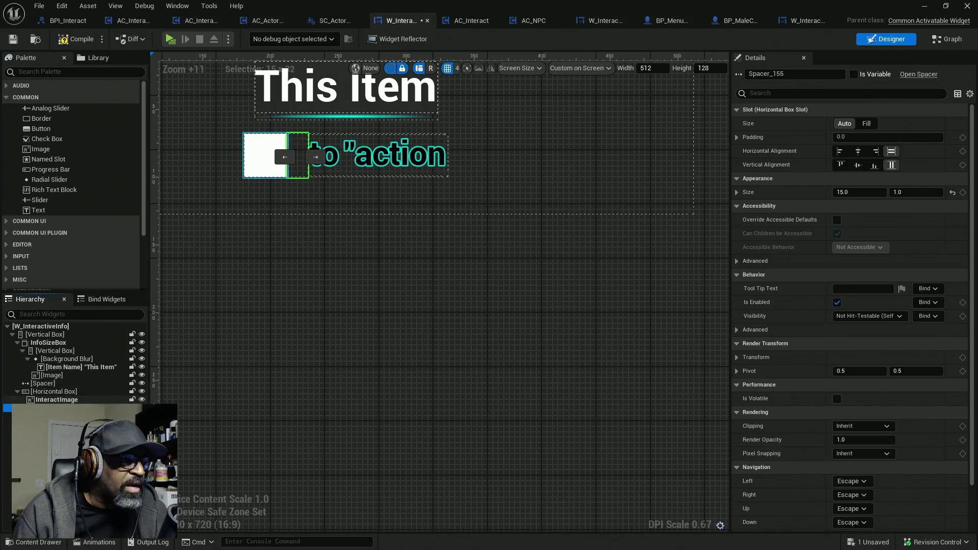
pyautogui.click(56, 417)
pyautogui.rightClick(55, 417)
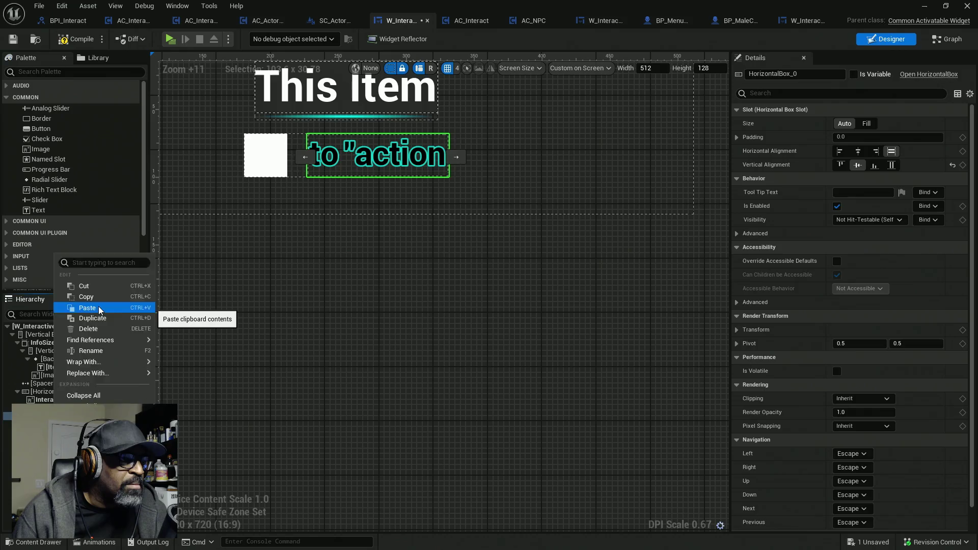
pyautogui.click(101, 311)
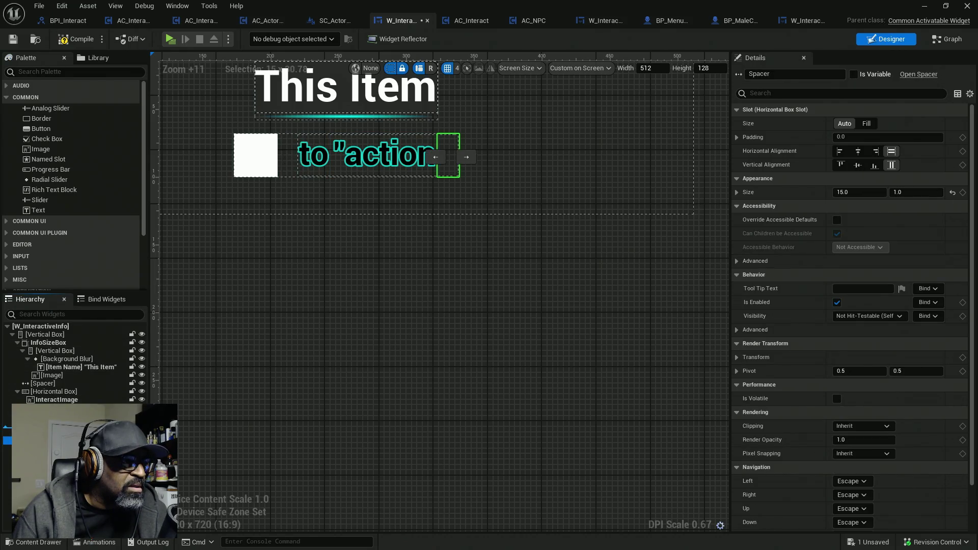
pyautogui.click(436, 157)
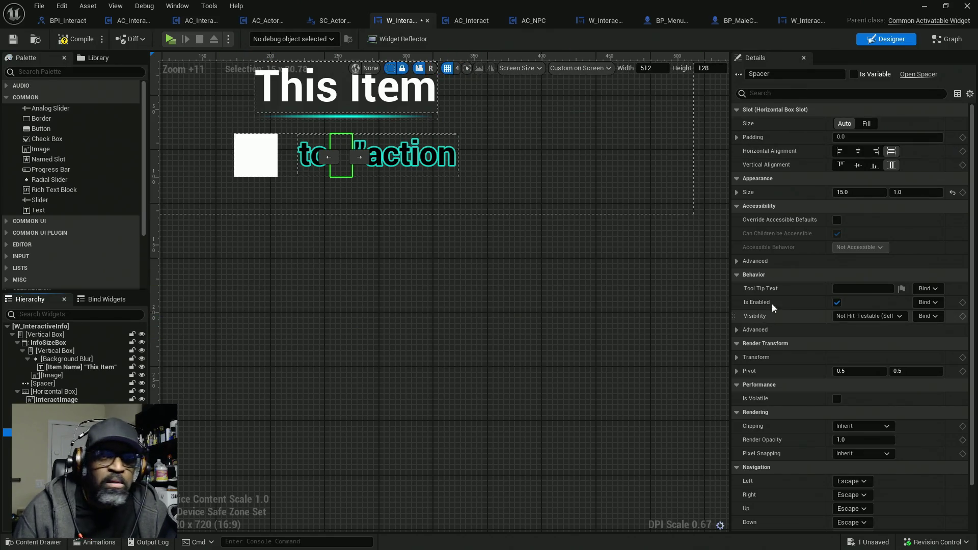
pyautogui.click(873, 192)
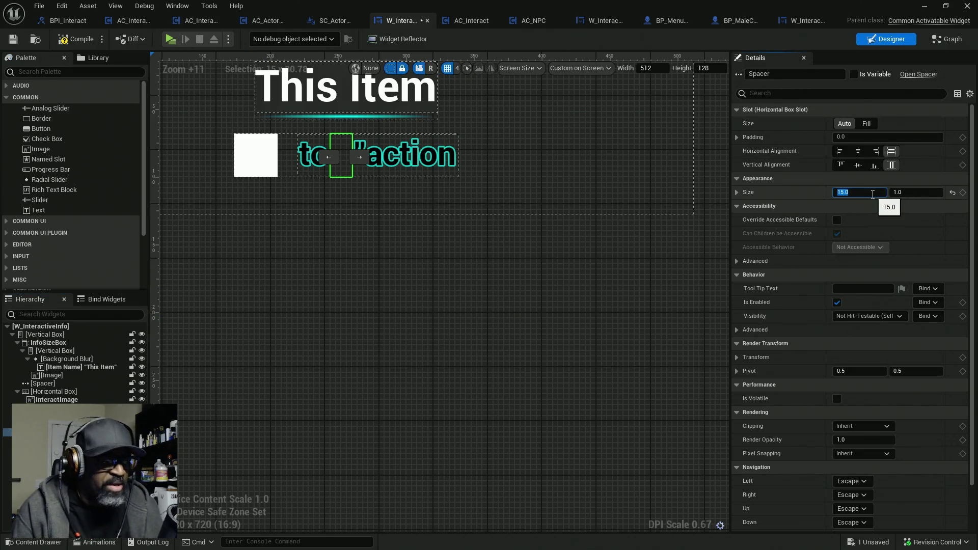
pyautogui.write('7')
pyautogui.press('Return')
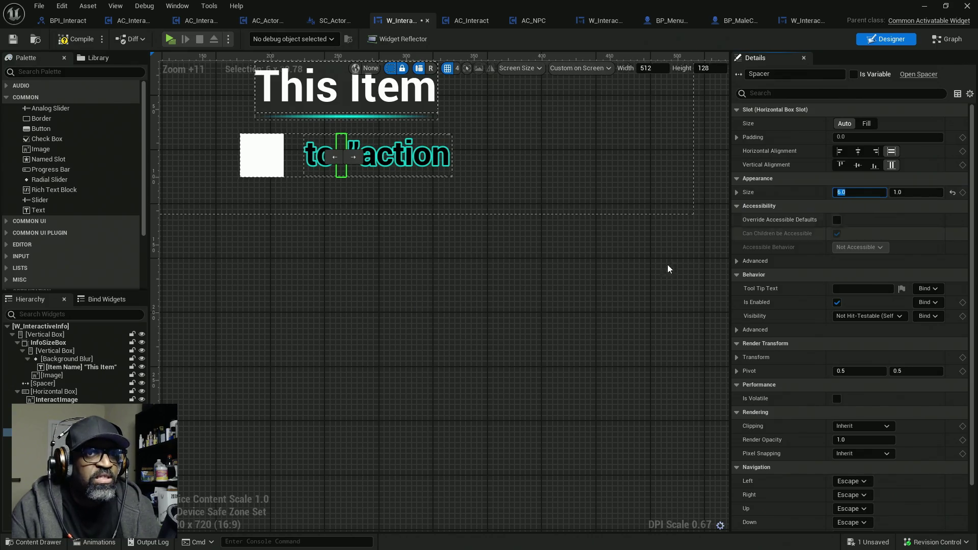
# - Add the closing quote so ItemAction reads "action", and save the widget
pyautogui.click(397, 156)
pyautogui.click(867, 192)
pyautogui.write('"action')
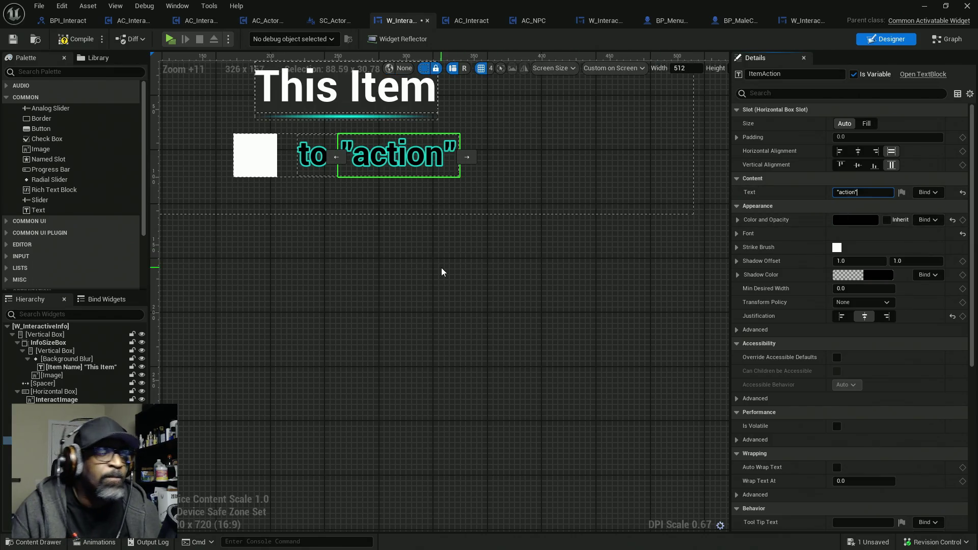
pyautogui.press('Return')
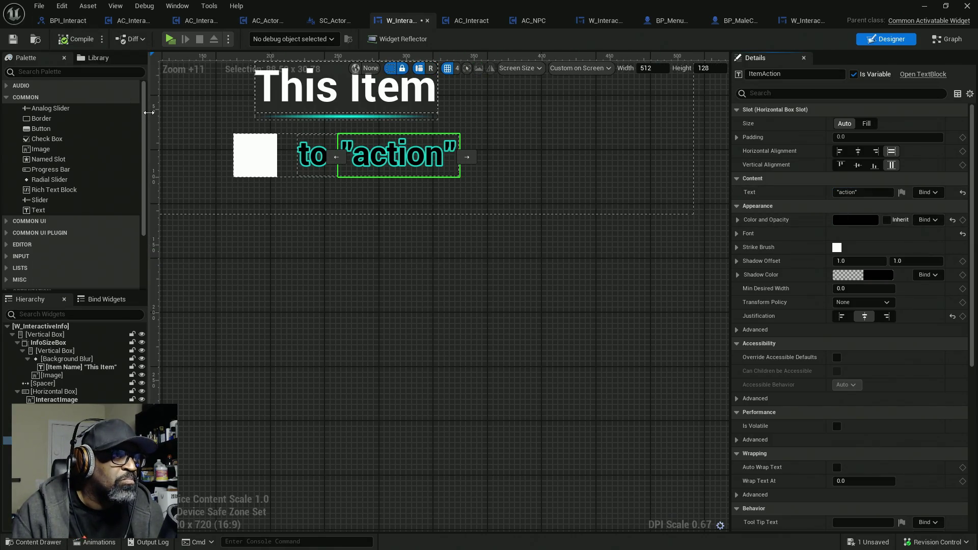
pyautogui.hotkey('ctrl', 's')
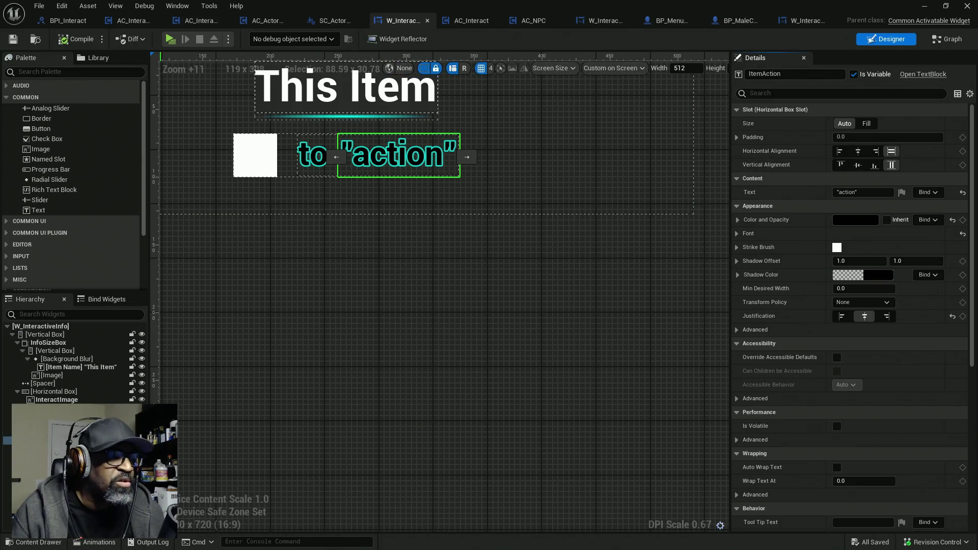
# - Paste a copy of the ItemAction text block into the horizontal box
pyautogui.rightClick(73, 440)
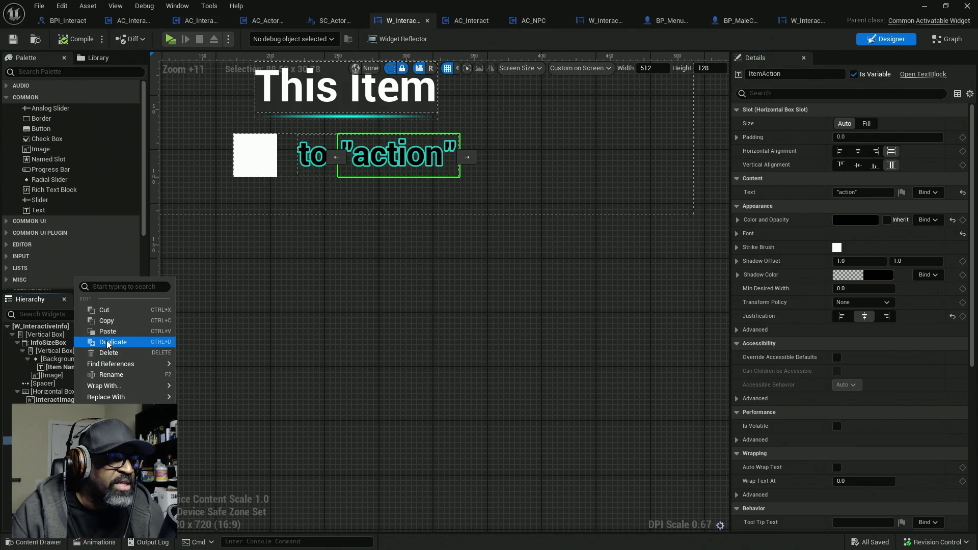
pyautogui.keyDown('ctrl'); pyautogui.click(51, 432); pyautogui.keyUp('ctrl')
pyautogui.rightClick(61, 432)
pyautogui.click(87, 328)
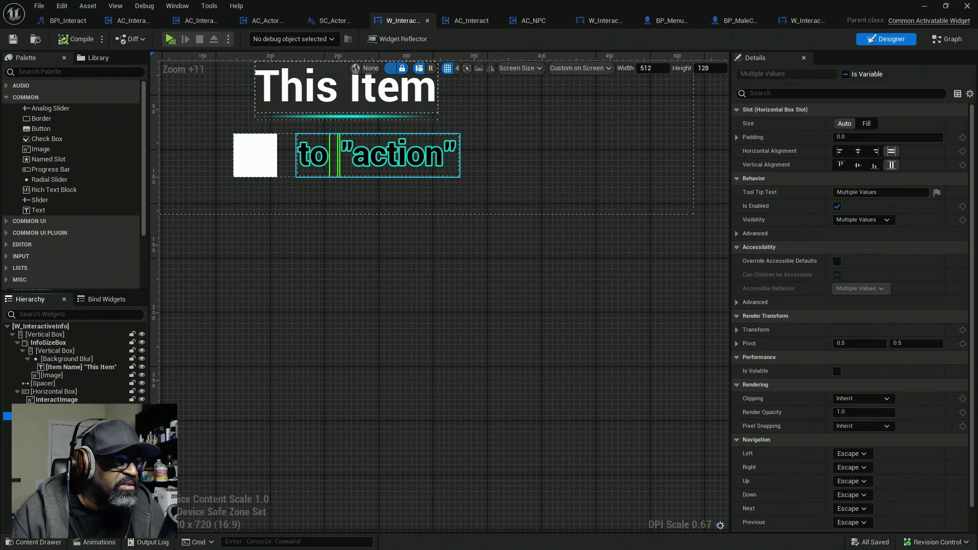
pyautogui.rightClick(49, 392)
pyautogui.click(96, 308)
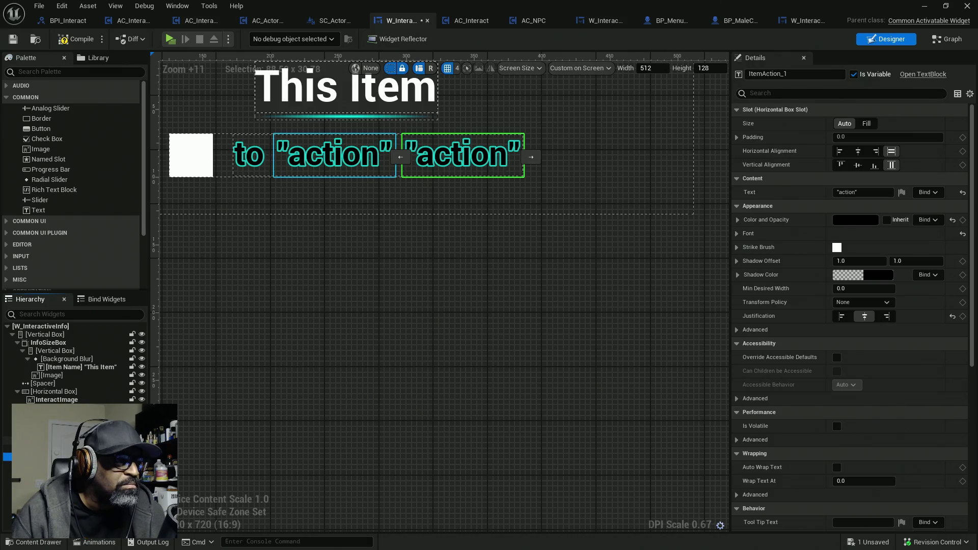
# - Set both spacers' width to 3
pyautogui.click(270, 155)
pyautogui.keyDown('ctrl'); pyautogui.click(399, 155); pyautogui.keyUp('ctrl')
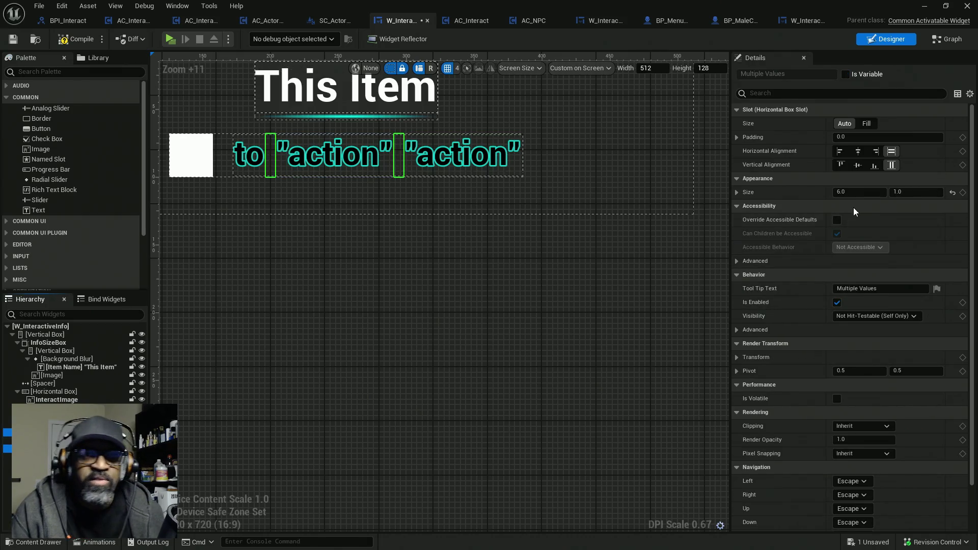
pyautogui.click(865, 192)
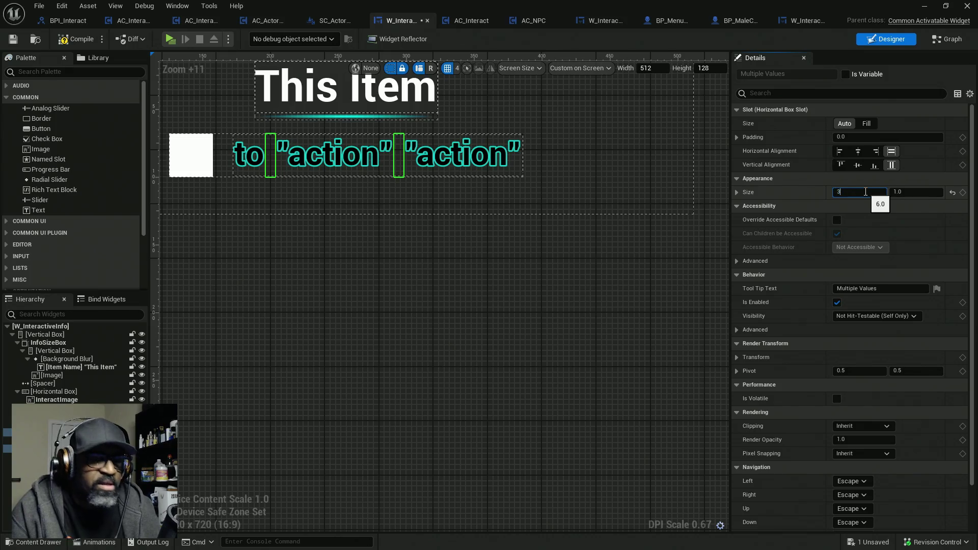
pyautogui.press('Return')
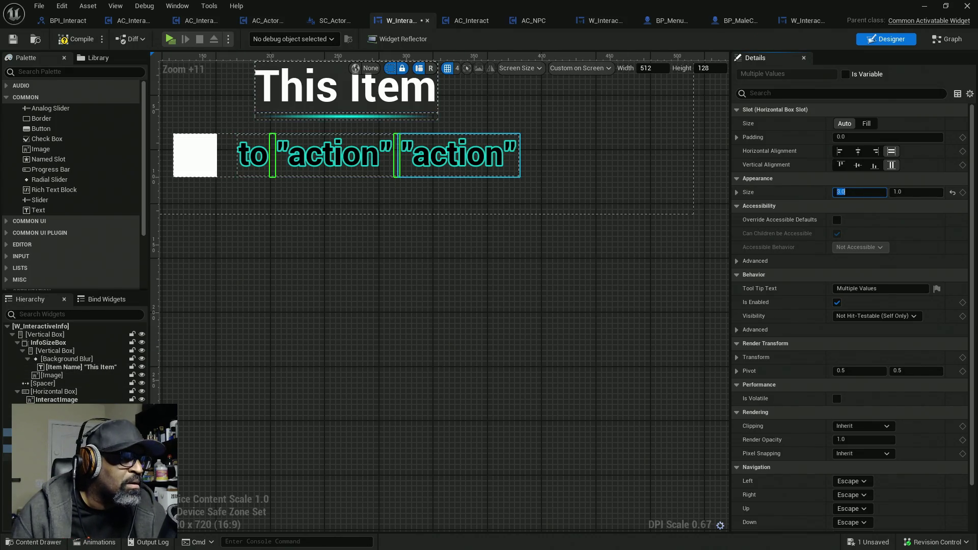
# - Rename the copy to ItemName2, set its text to "Item", and compile
pyautogui.click(458, 155)
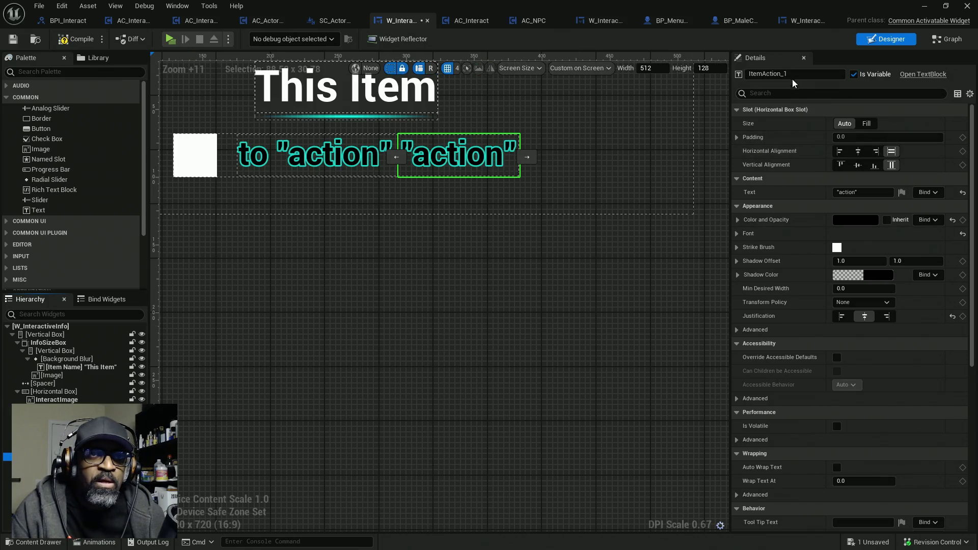
pyautogui.moveTo(763, 75); pyautogui.dragTo(787, 75)
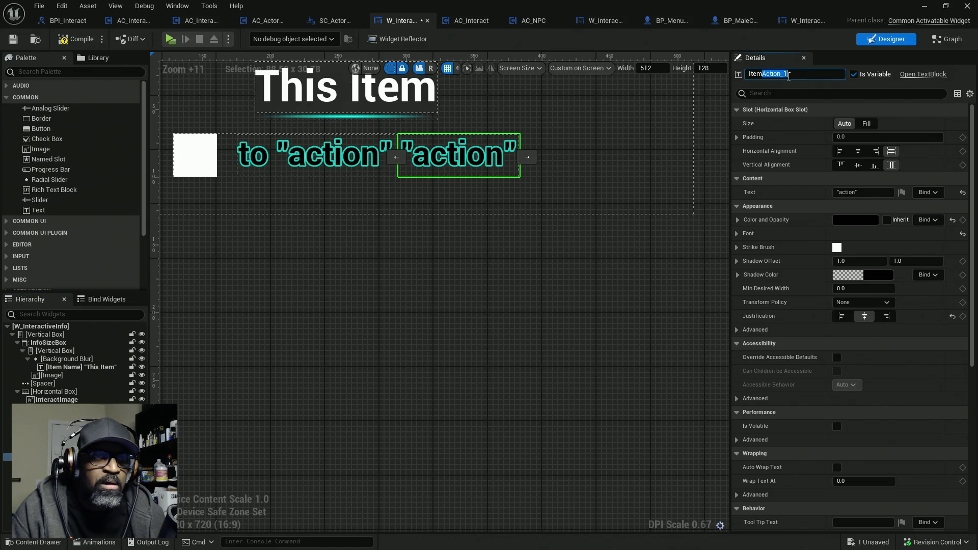
pyautogui.write('N')
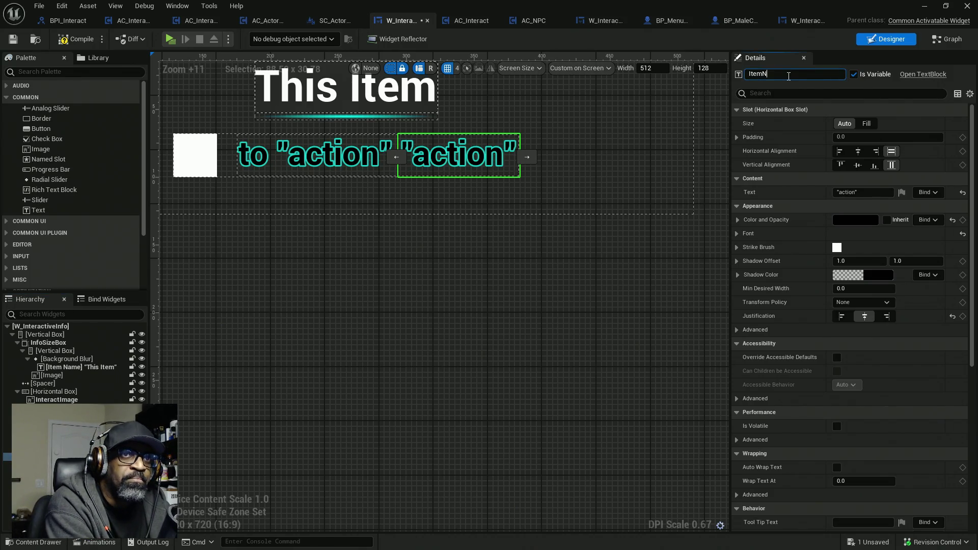
pyautogui.write('ame')
pyautogui.write('2')
pyautogui.press('Return')
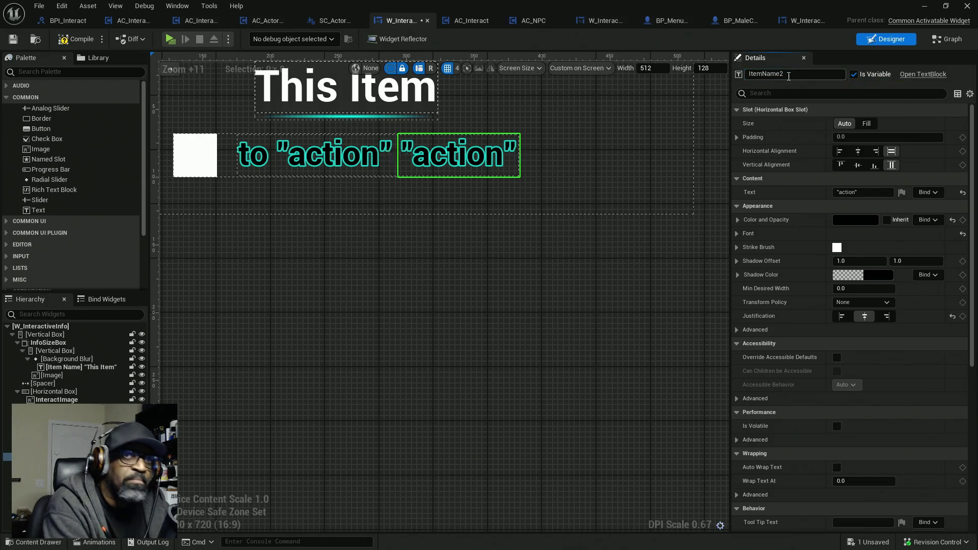
pyautogui.click(853, 192)
pyautogui.doubleClick(842, 196)
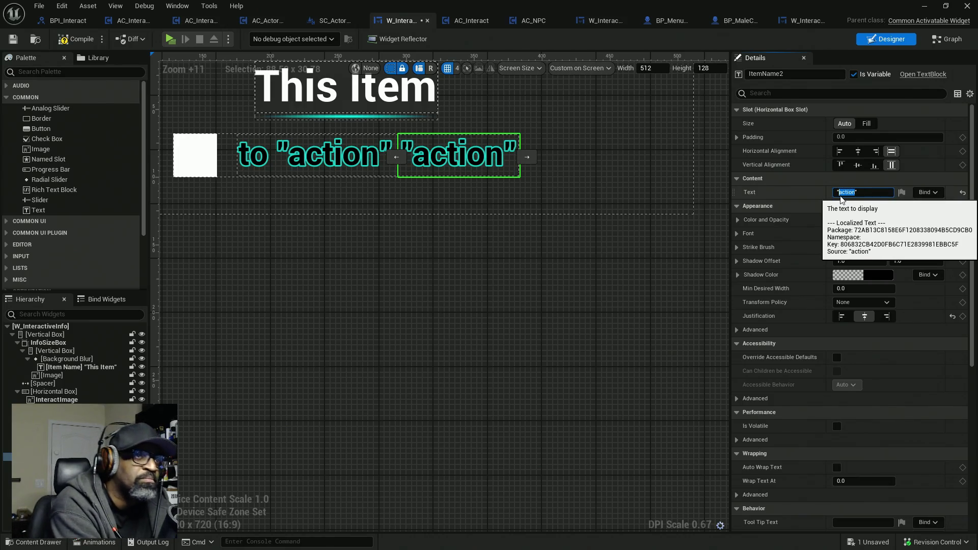
pyautogui.press('BackSpace')
pyautogui.write('"Item')
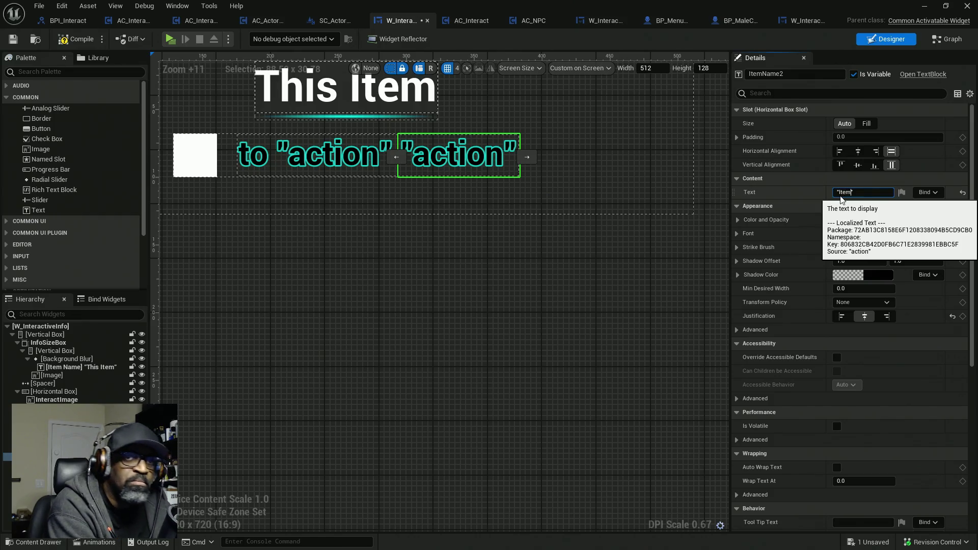
pyautogui.press('Return')
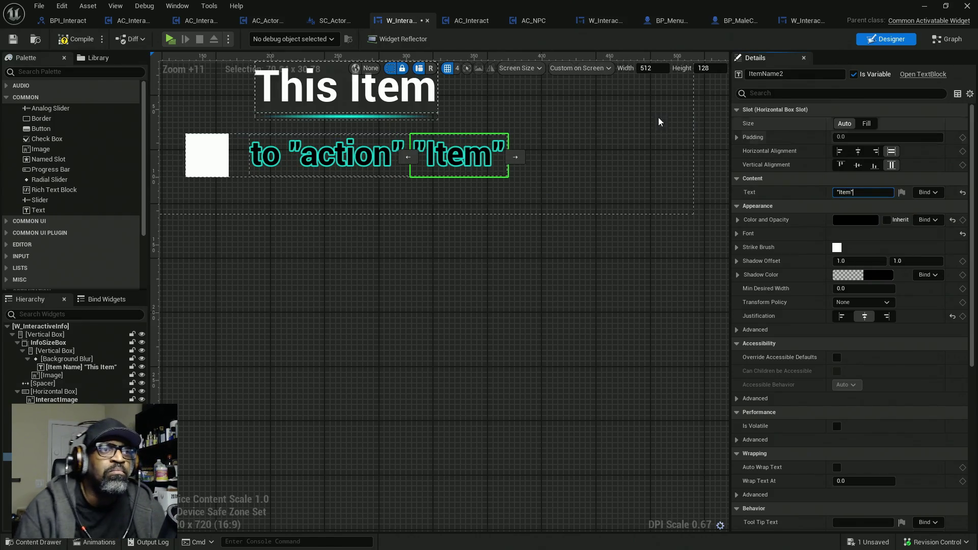
pyautogui.click(83, 38)
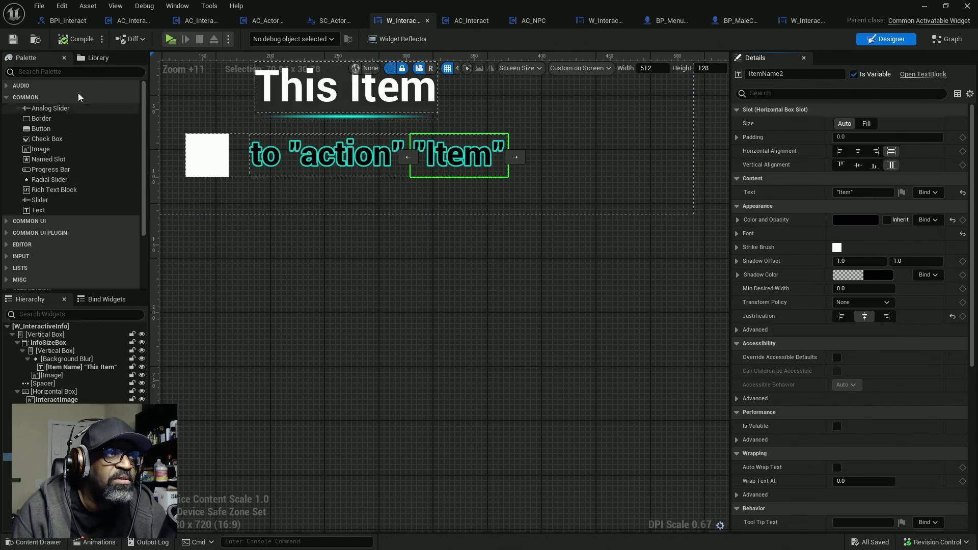
# - In the graph, rewire Branch True directly into Set Brush from Texture, bypassing the SET node
pyautogui.click(947, 40)
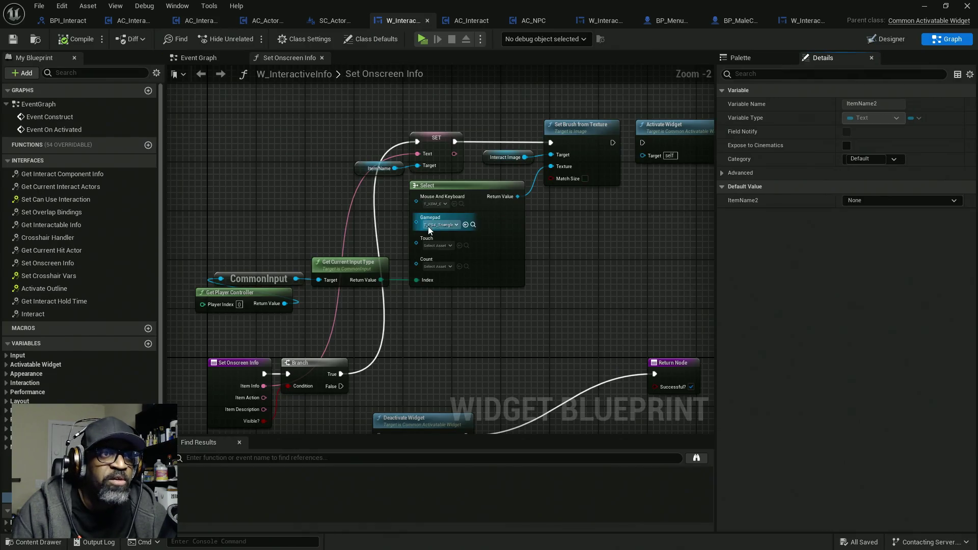
pyautogui.moveTo(571, 219)
pyautogui.mouseDown()
pyautogui.moveTo(483, 219)
pyautogui.moveTo(505, 189)
pyautogui.mouseUp()
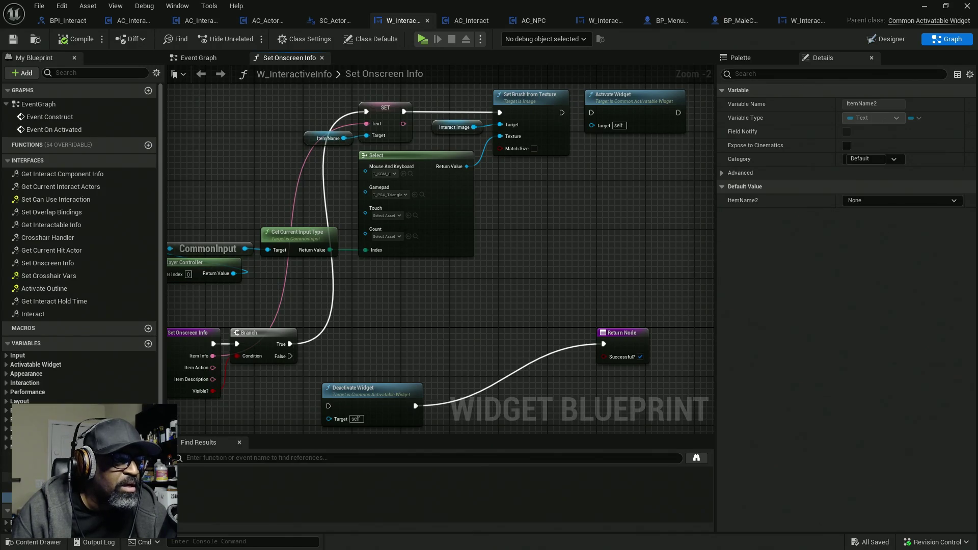
pyautogui.moveTo(365, 311); pyautogui.dragTo(344, 323)
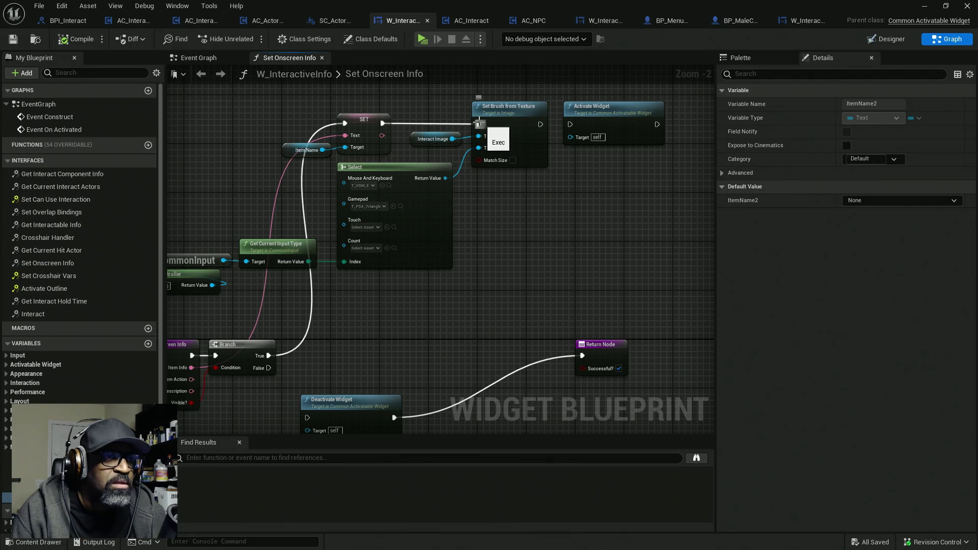
pyautogui.moveTo(344, 123); pyautogui.dragTo(478, 123)
pyautogui.moveTo(257, 105); pyautogui.dragTo(344, 116)
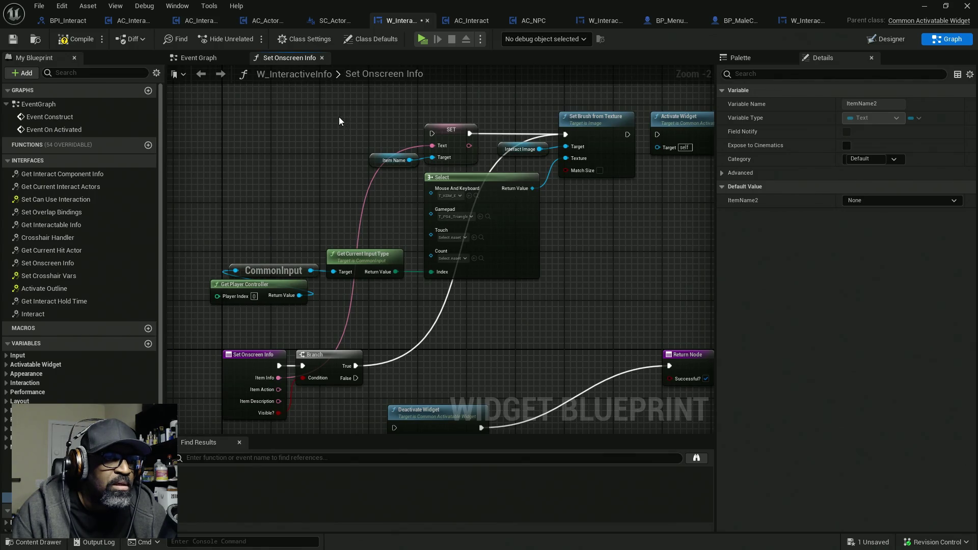
# - Break the SET node's Text input link and select the SET and Item Name nodes
pyautogui.keyDown('alt'); pyautogui.click(423, 145); pyautogui.keyUp('alt')
pyautogui.click(454, 149)
pyautogui.moveTo(455, 150)
pyautogui.mouseDown()
pyautogui.moveTo(317, 138)
pyautogui.moveTo(417, 168)
pyautogui.moveTo(424, 159)
pyautogui.moveTo(346, 121)
pyautogui.mouseUp()
pyautogui.moveTo(243, 118)
pyautogui.mouseDown()
pyautogui.moveTo(316, 148)
pyautogui.moveTo(586, 218)
pyautogui.moveTo(657, 224)
pyautogui.mouseUp()
# - Add a reroute point on the exec wire and delete the Activate Widget node
pyautogui.doubleClick(396, 291)
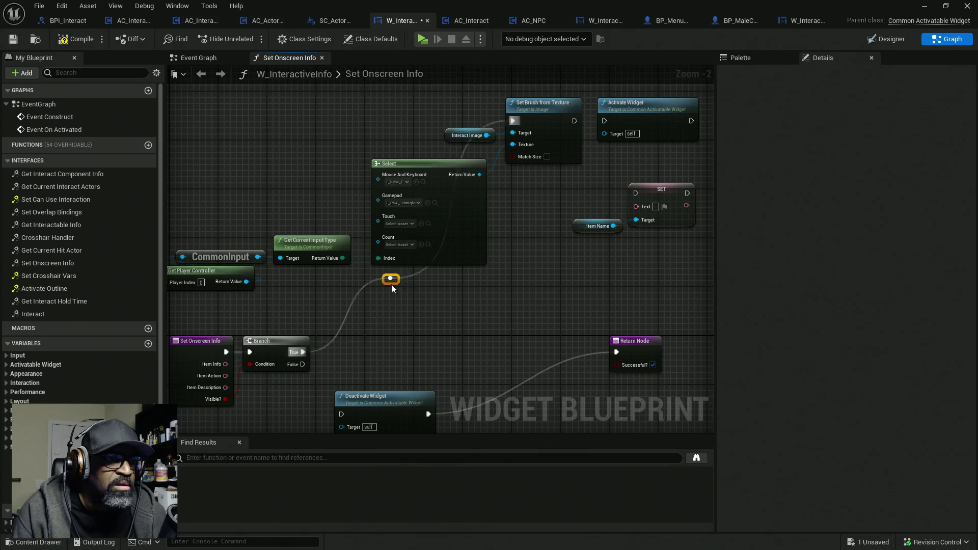
pyautogui.moveTo(391, 284)
pyautogui.mouseDown()
pyautogui.moveTo(357, 158)
pyautogui.moveTo(374, 126)
pyautogui.moveTo(405, 124)
pyautogui.mouseUp()
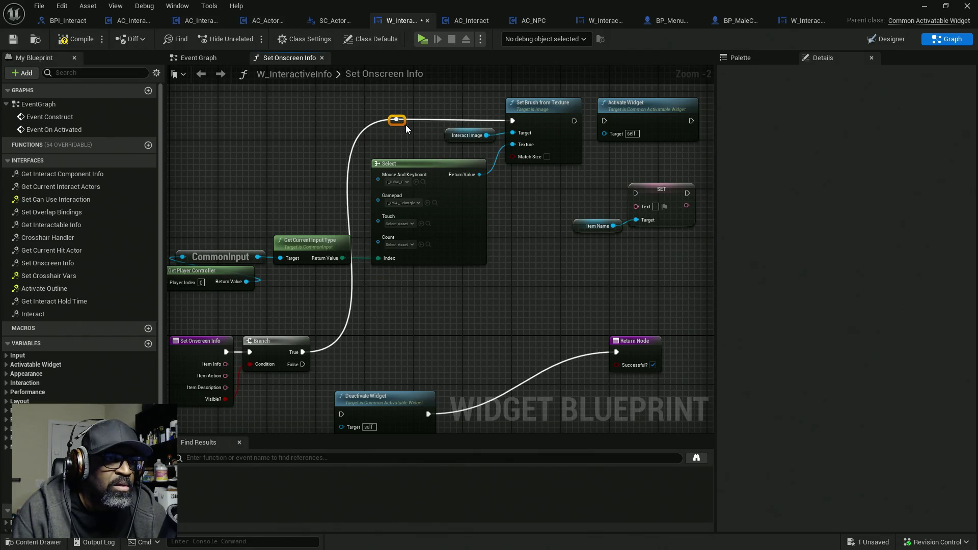
pyautogui.moveTo(325, 114)
pyautogui.mouseDown()
pyautogui.moveTo(408, 153)
pyautogui.moveTo(637, 154)
pyautogui.mouseUp()
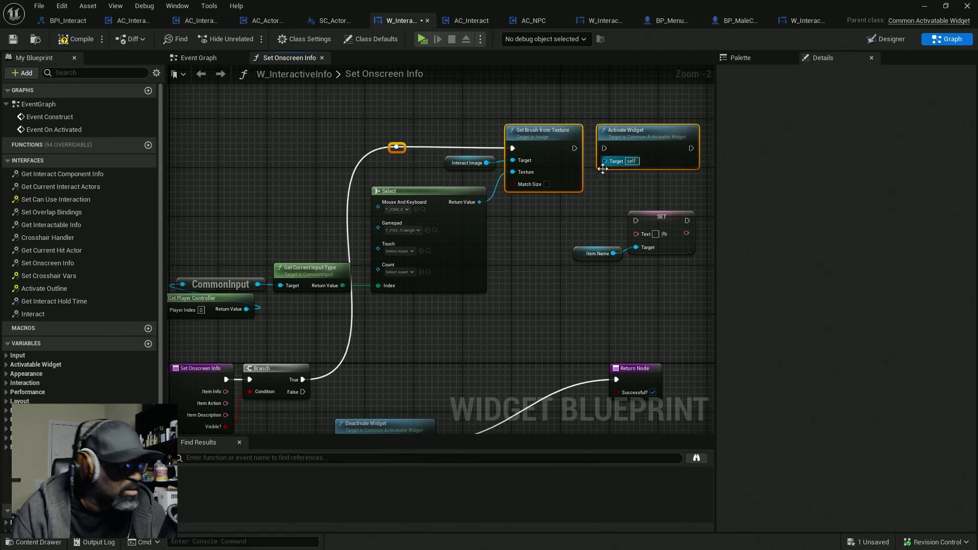
pyautogui.moveTo(579, 201); pyautogui.dragTo(468, 181)
pyautogui.click(467, 182)
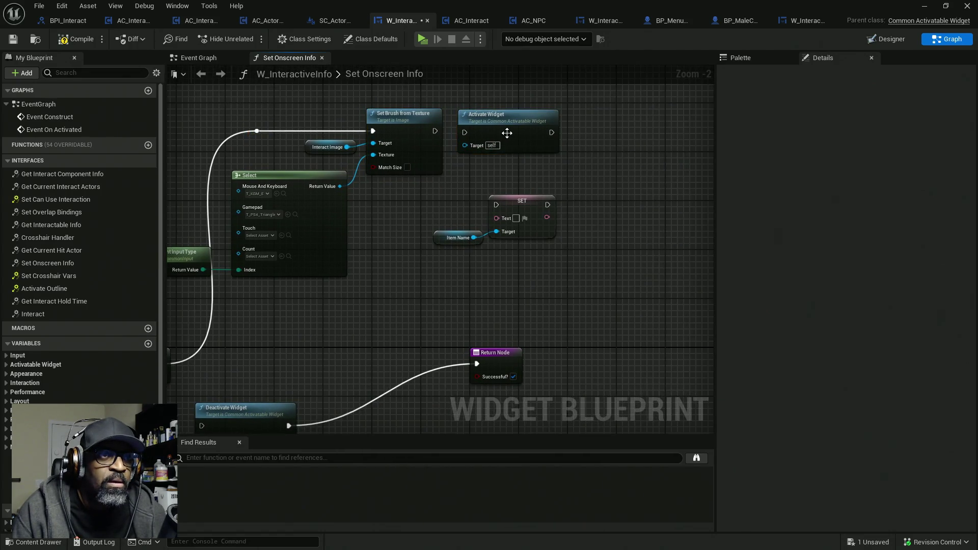
pyautogui.moveTo(515, 128); pyautogui.dragTo(416, 130)
pyautogui.click(416, 130)
pyautogui.press('Delete')
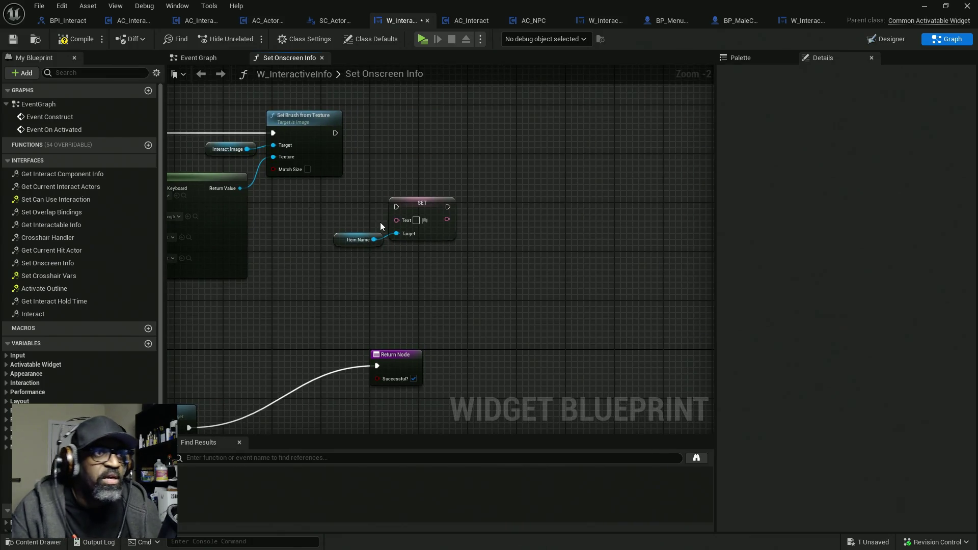
pyautogui.moveTo(346, 211)
pyautogui.mouseDown()
pyautogui.moveTo(387, 208)
pyautogui.moveTo(438, 240)
pyautogui.moveTo(407, 276)
pyautogui.mouseUp()
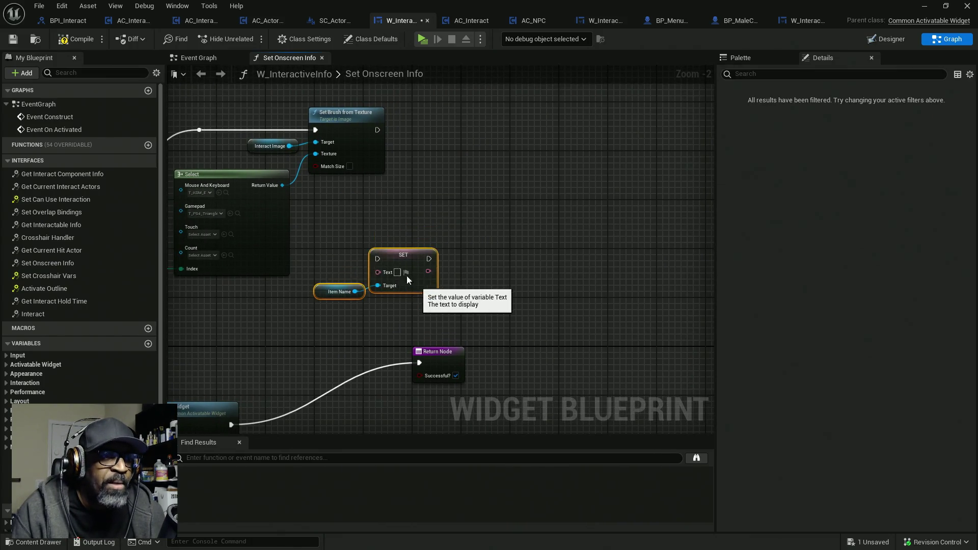
pyautogui.moveTo(346, 236); pyautogui.dragTo(421, 237)
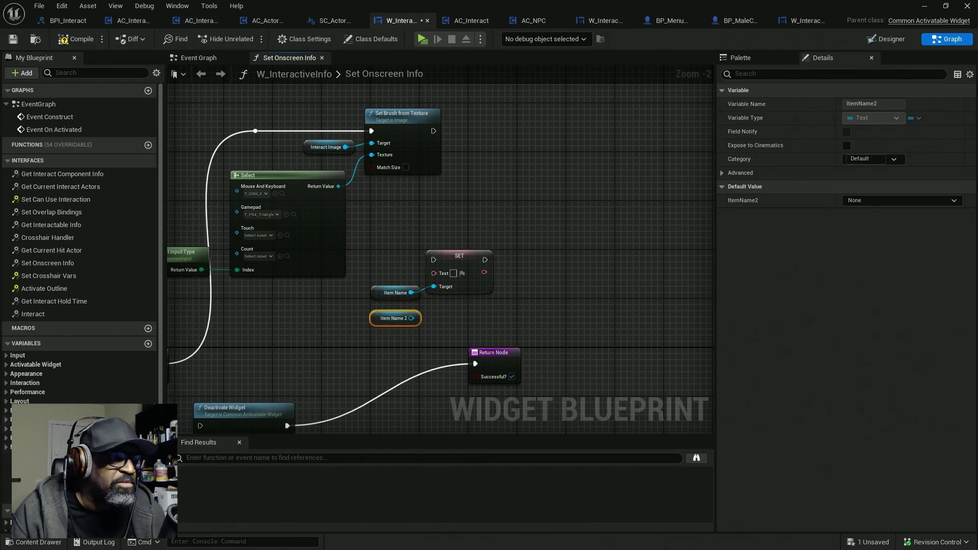
# - Place Item Name 2 and Item Action getters below the Item Name node
pyautogui.moveTo(6, 477)
pyautogui.mouseDown()
pyautogui.moveTo(407, 318)
pyautogui.moveTo(402, 339)
pyautogui.mouseUp()
pyautogui.moveTo(369, 279); pyautogui.dragTo(448, 344)
pyautogui.moveTo(467, 305)
pyautogui.mouseDown()
pyautogui.moveTo(389, 337)
pyautogui.moveTo(454, 257)
pyautogui.moveTo(445, 222)
pyautogui.moveTo(414, 224)
pyautogui.mouseUp()
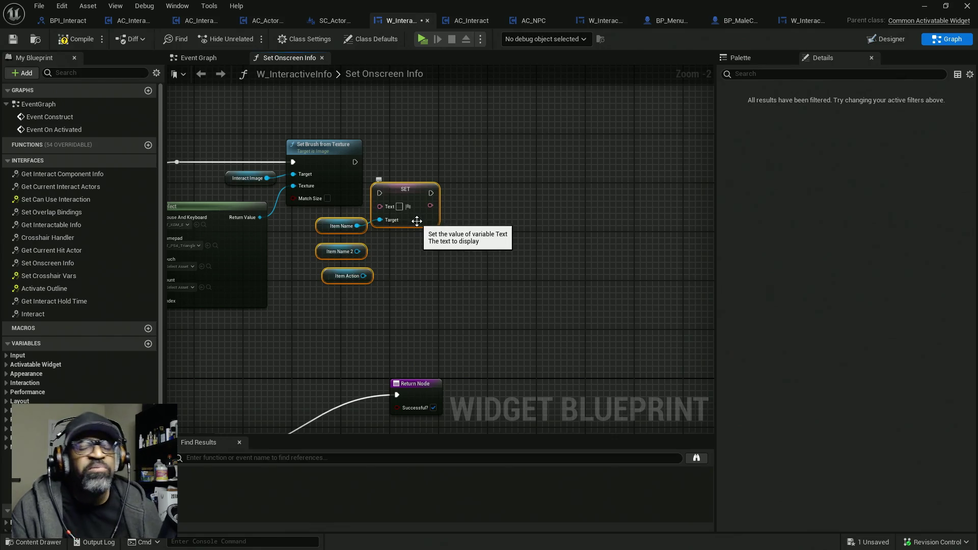
pyautogui.click(886, 36)
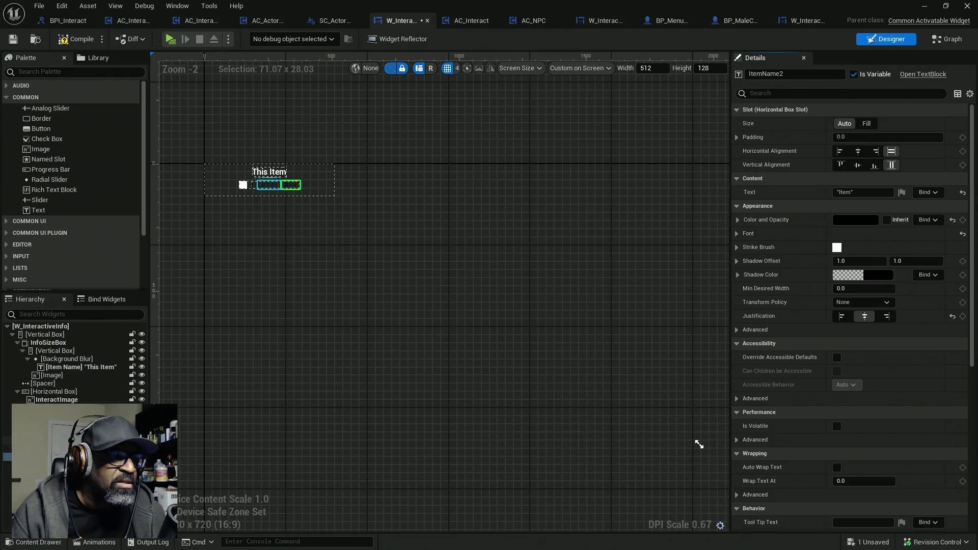
# - Delete the Spacer, ItemAction and ItemName2 widgets so only the icon and 'to' remain
pyautogui.click(51, 440)
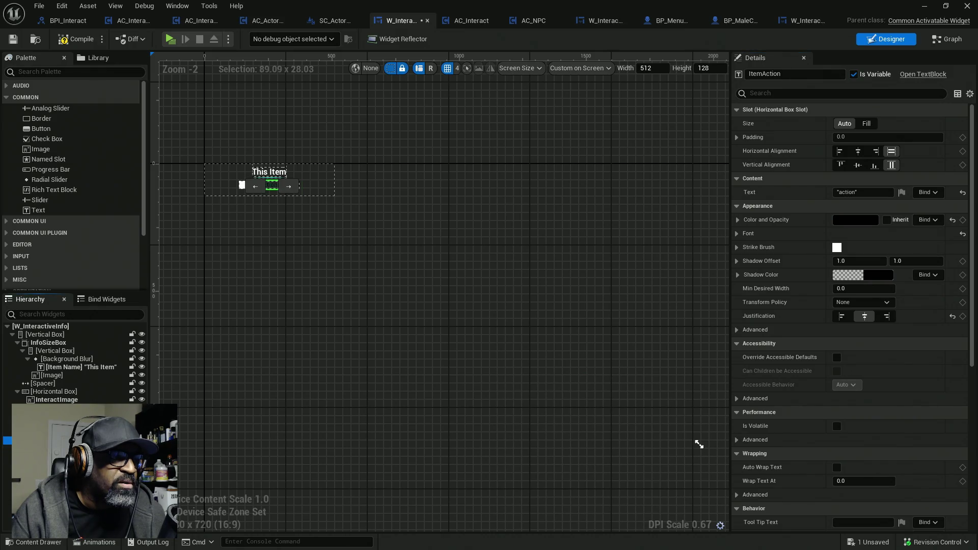
pyautogui.scroll(7, 262, 203)
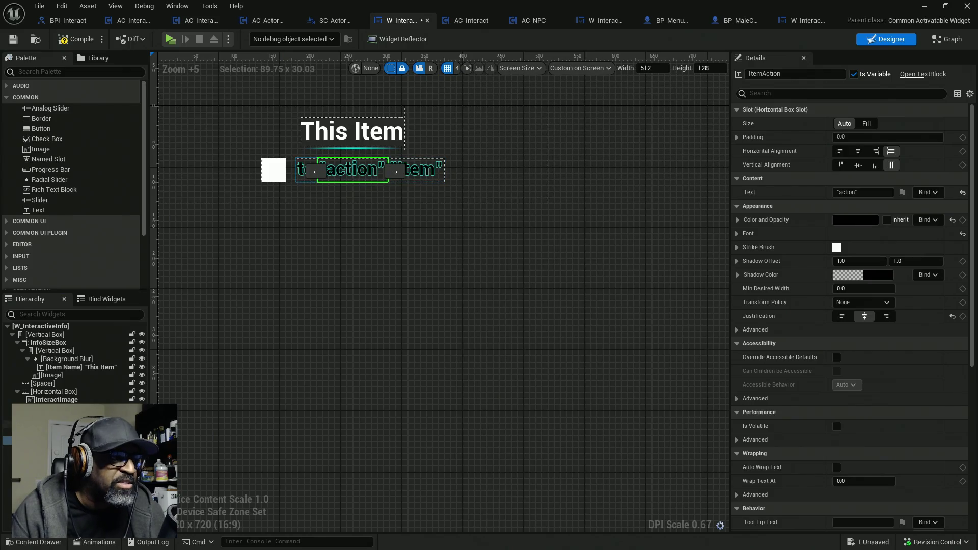
pyautogui.click(51, 432)
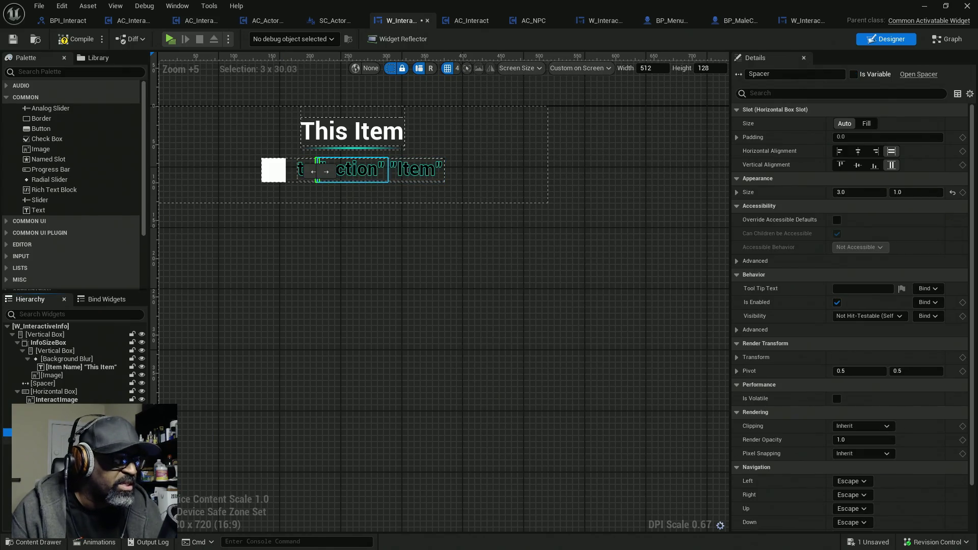
pyautogui.press('Delete')
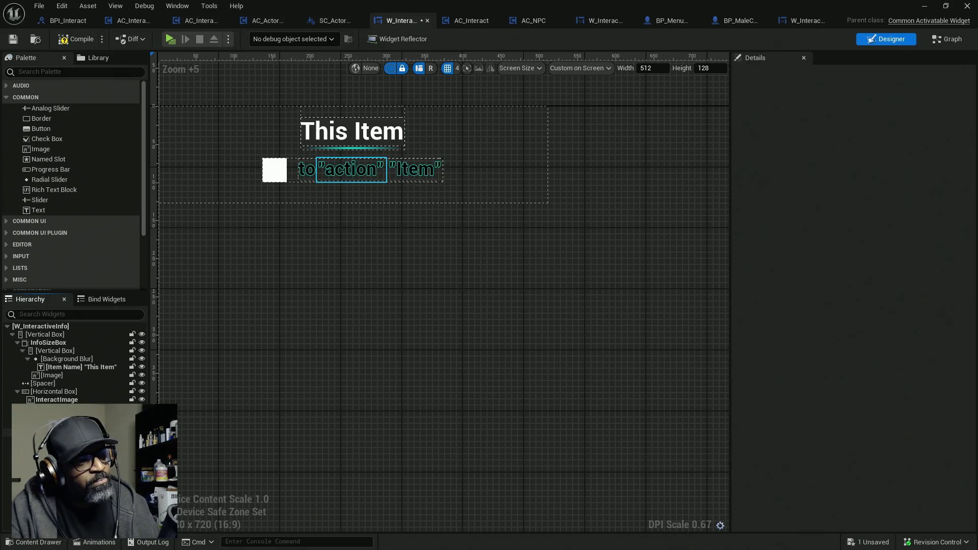
pyautogui.press('Delete')
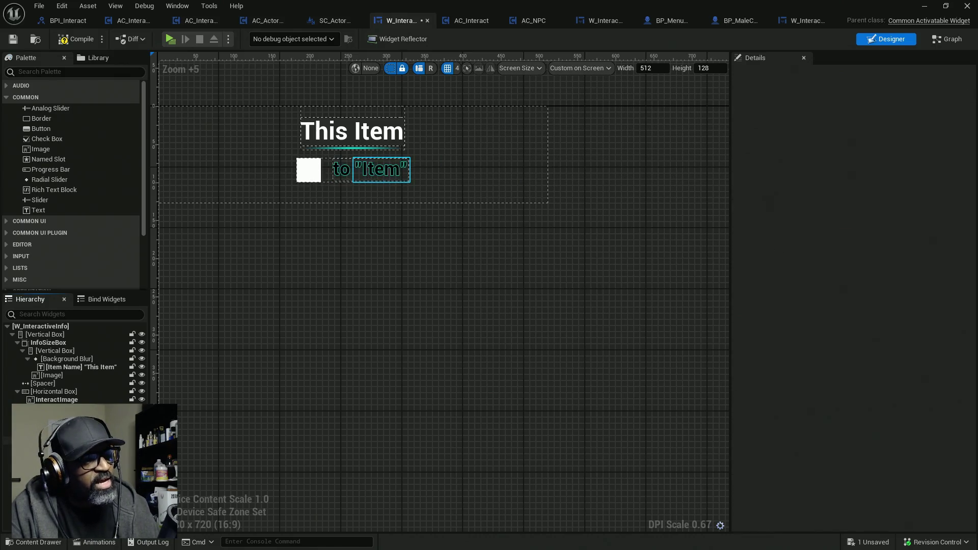
pyautogui.press('Delete')
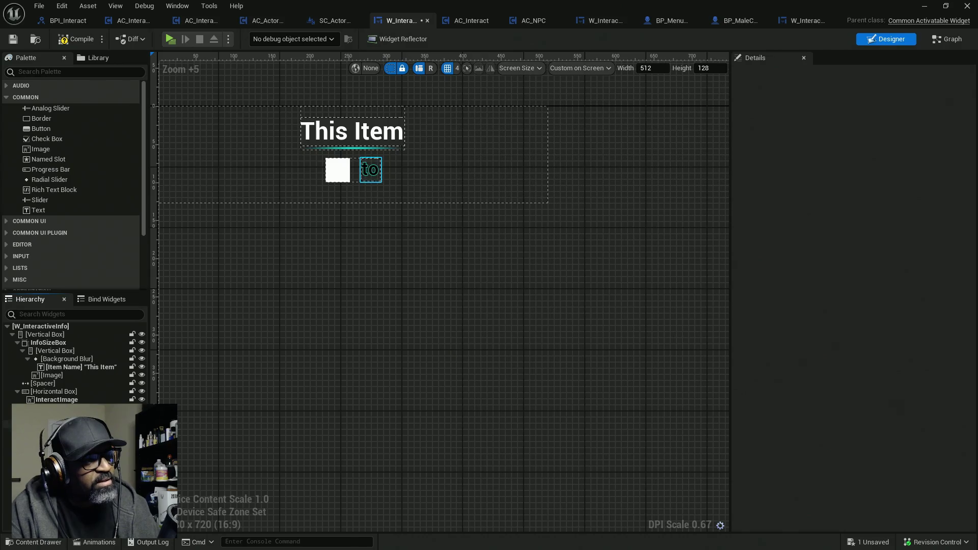
pyautogui.click(371, 171)
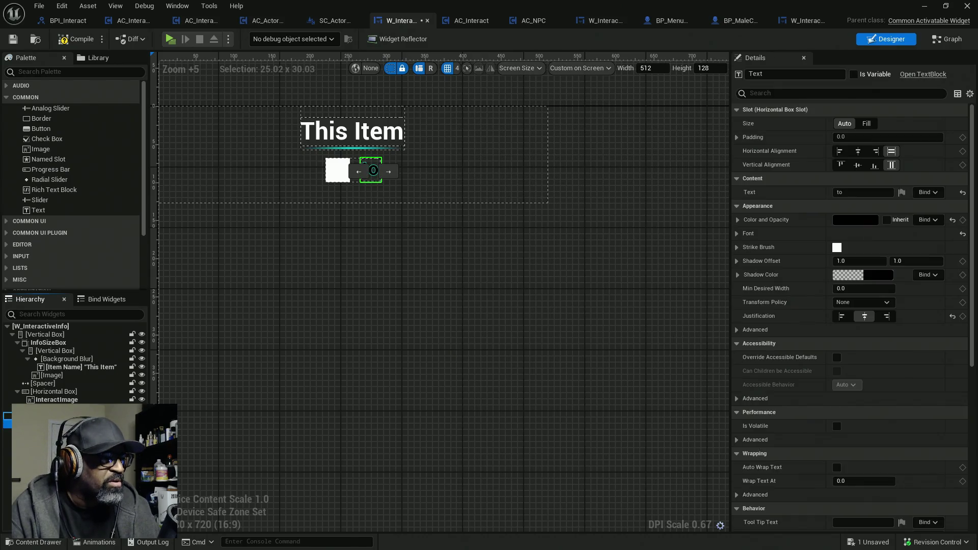
# - Replace the HorizontalBox with its child 'to' text widget
pyautogui.rightClick(53, 424)
pyautogui.moveTo(76, 384)
pyautogui.click(53, 416)
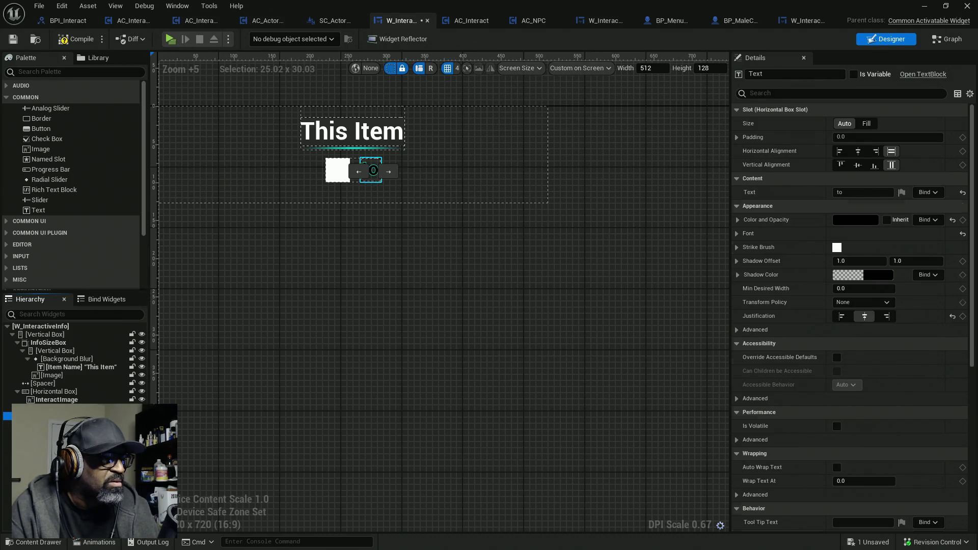
pyautogui.rightClick(53, 415)
pyautogui.moveTo(129, 369)
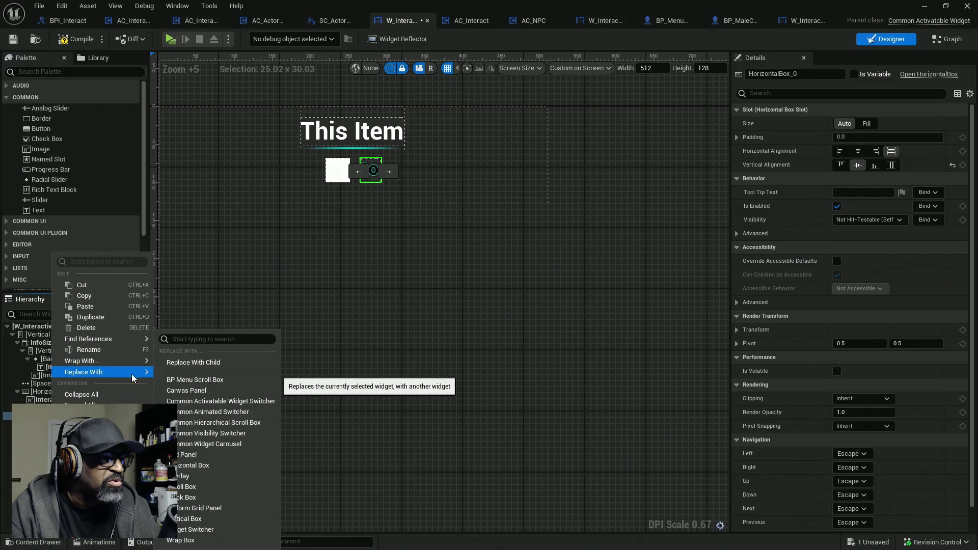
pyautogui.click(199, 364)
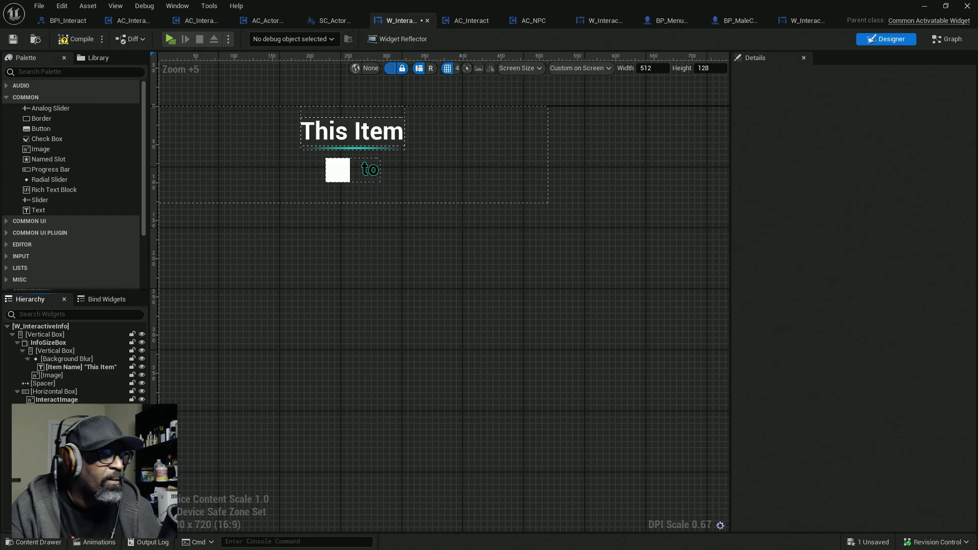
# - Mark the text as a variable, rename it InteractionDetails, and compile
pyautogui.click(51, 416)
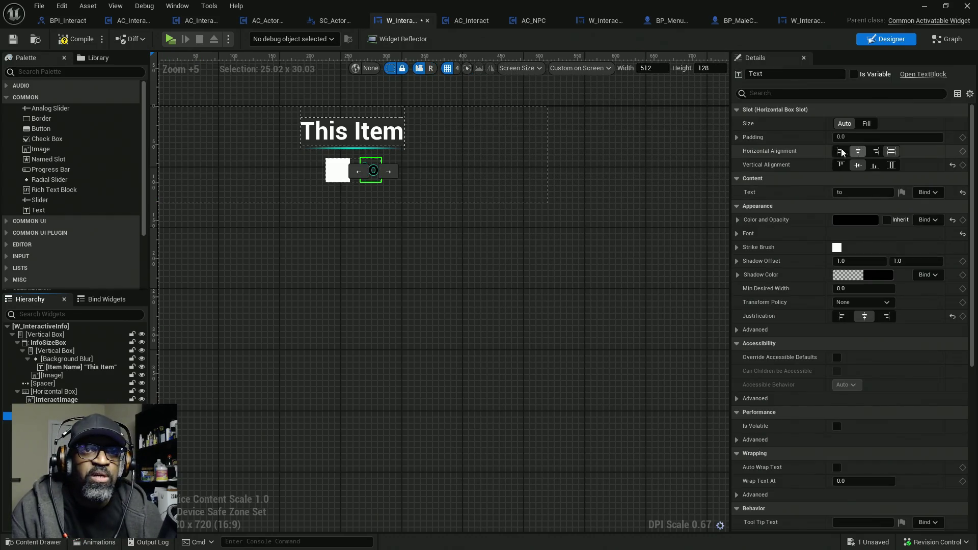
pyautogui.click(854, 75)
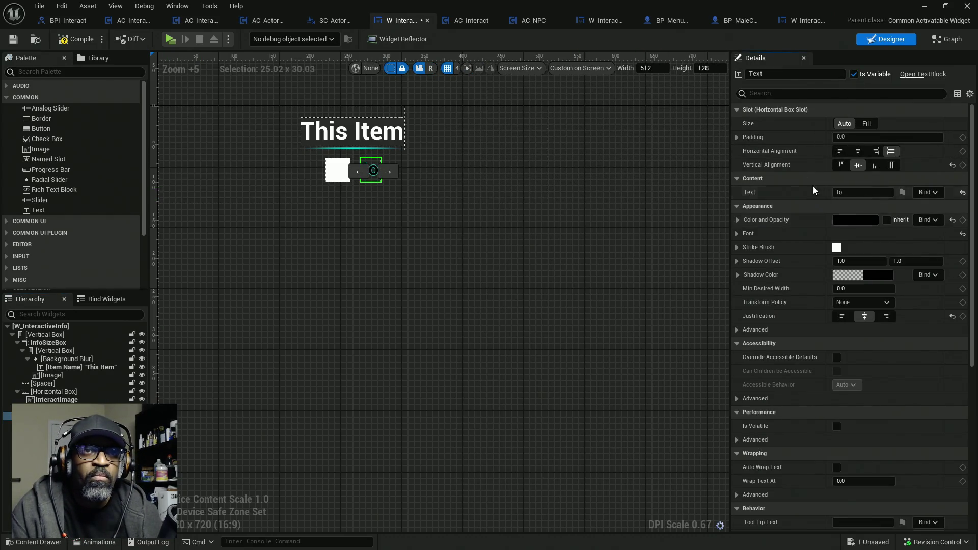
pyautogui.click(744, 76)
pyautogui.write('Interac')
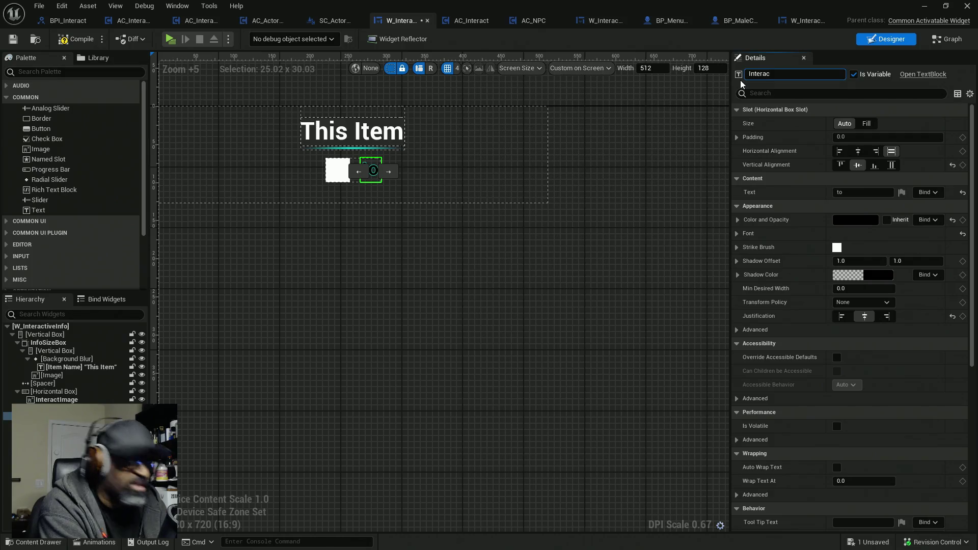
pyautogui.write('ti')
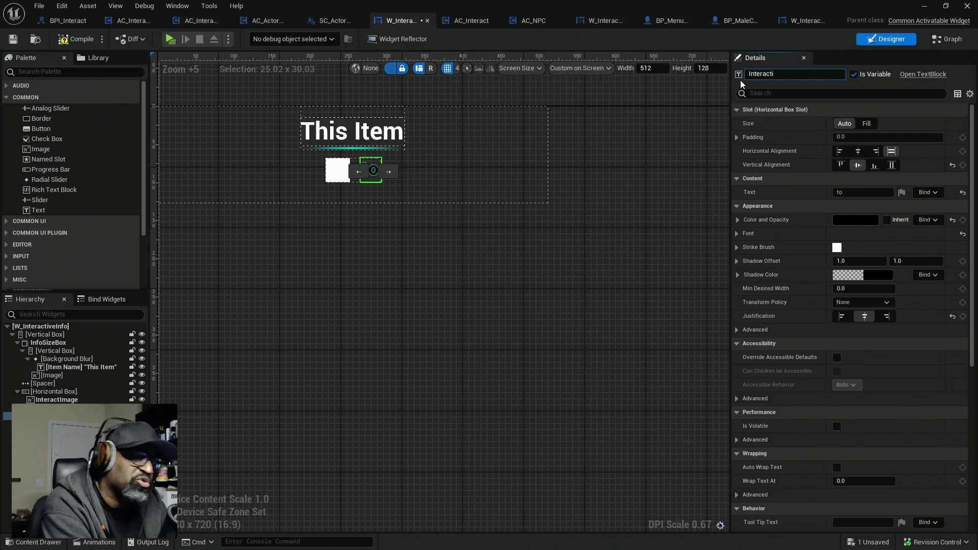
pyautogui.write('on')
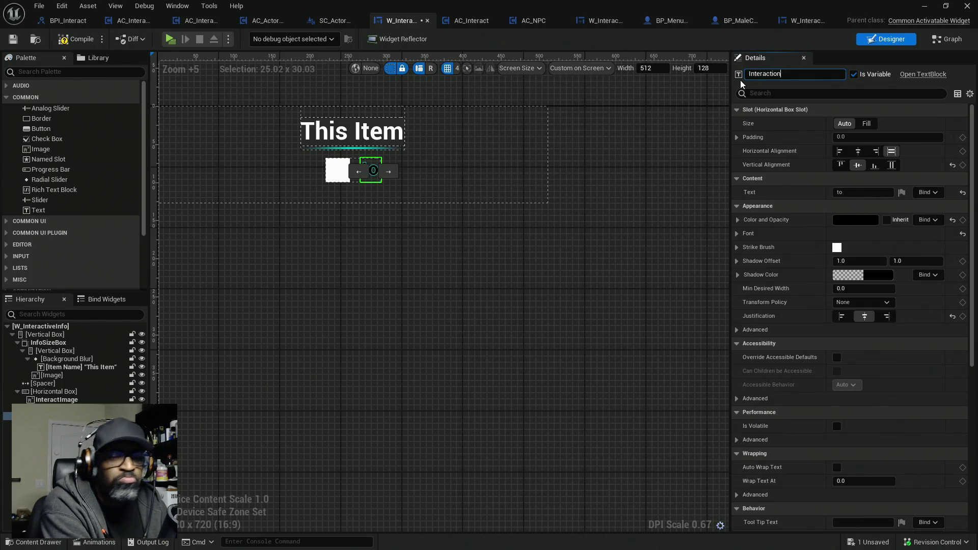
pyautogui.write('D')
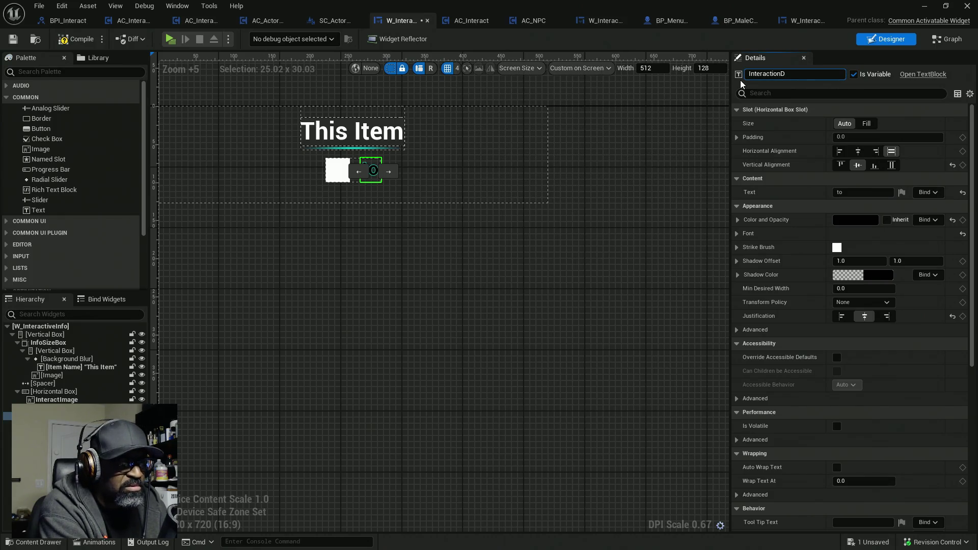
pyautogui.write('etails')
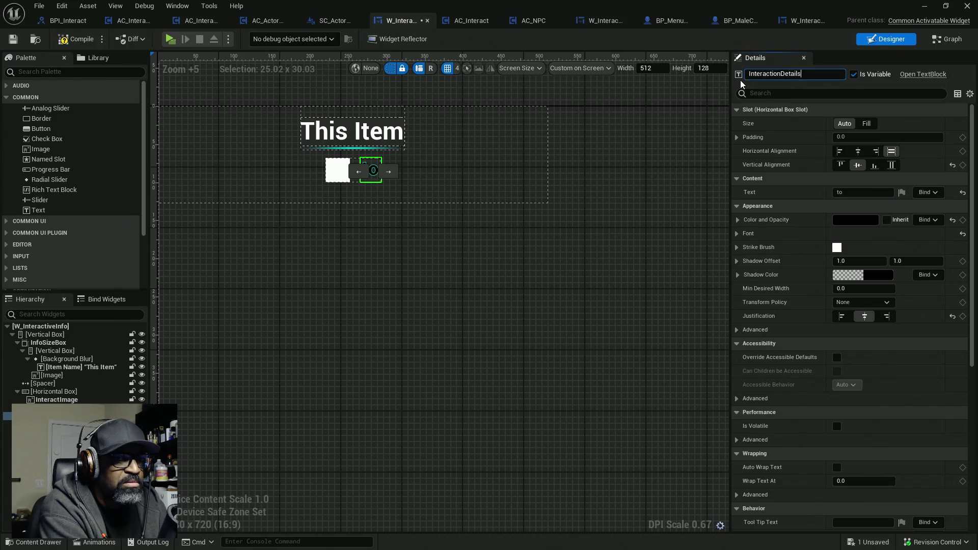
pyautogui.press('Return')
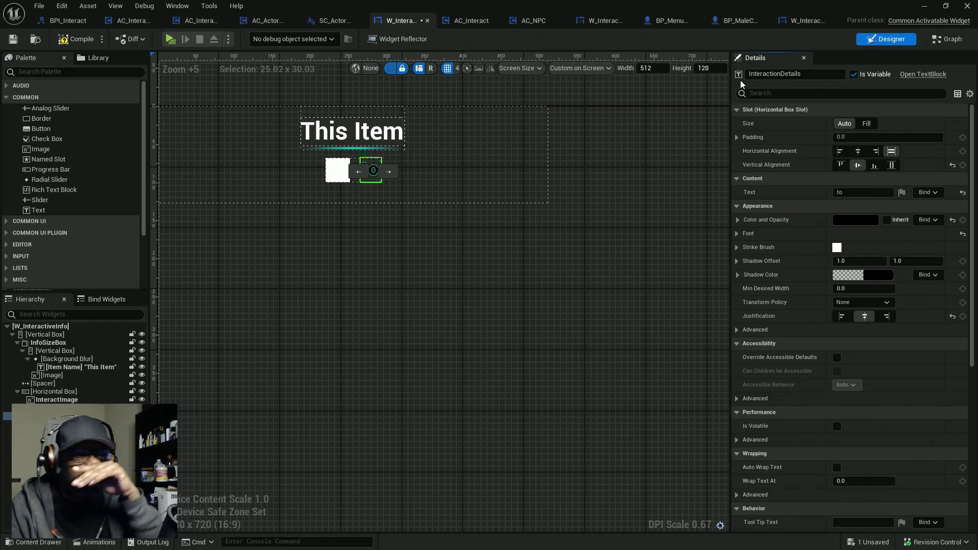
pyautogui.click(84, 43)
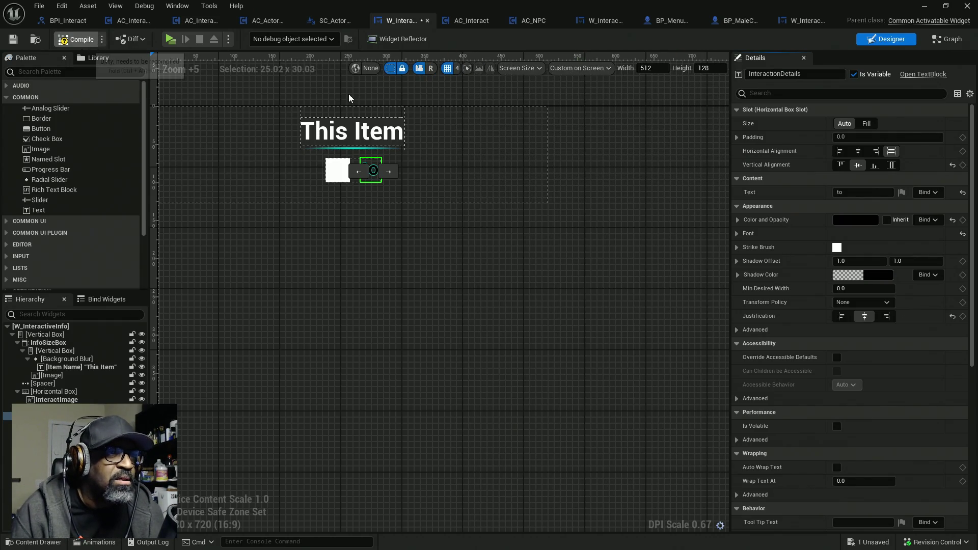
# - Set the InteractionDetails text to 'action details here' and compile
pyautogui.click(861, 192)
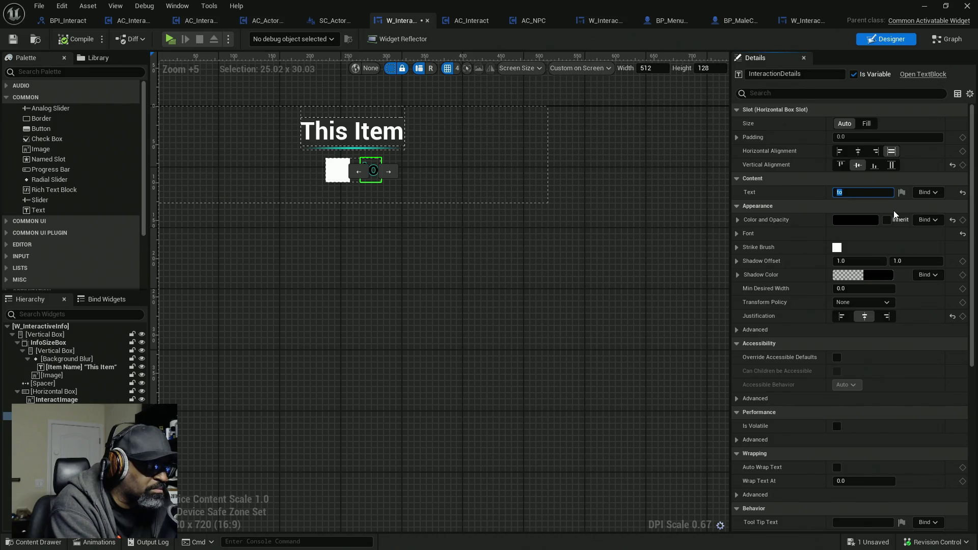
pyautogui.write('ac')
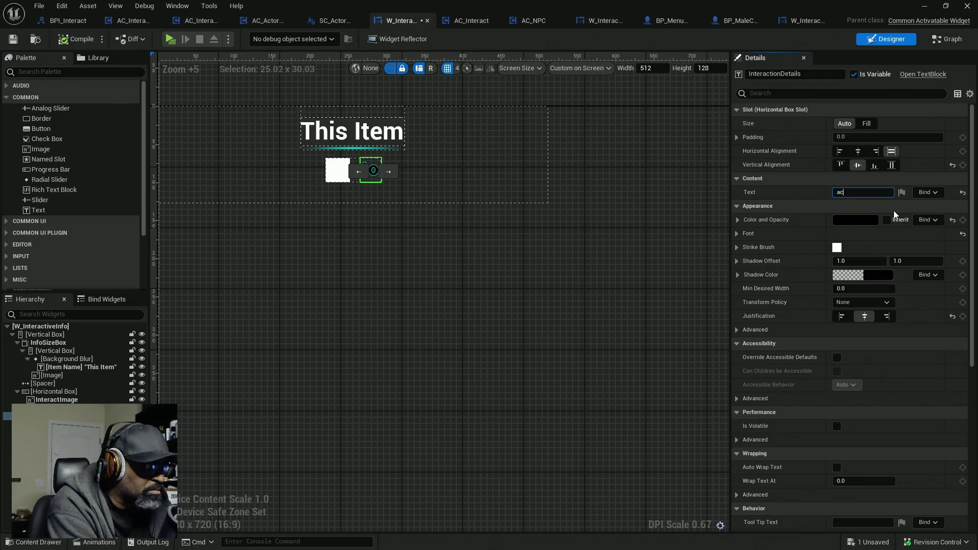
pyautogui.write('tion details here')
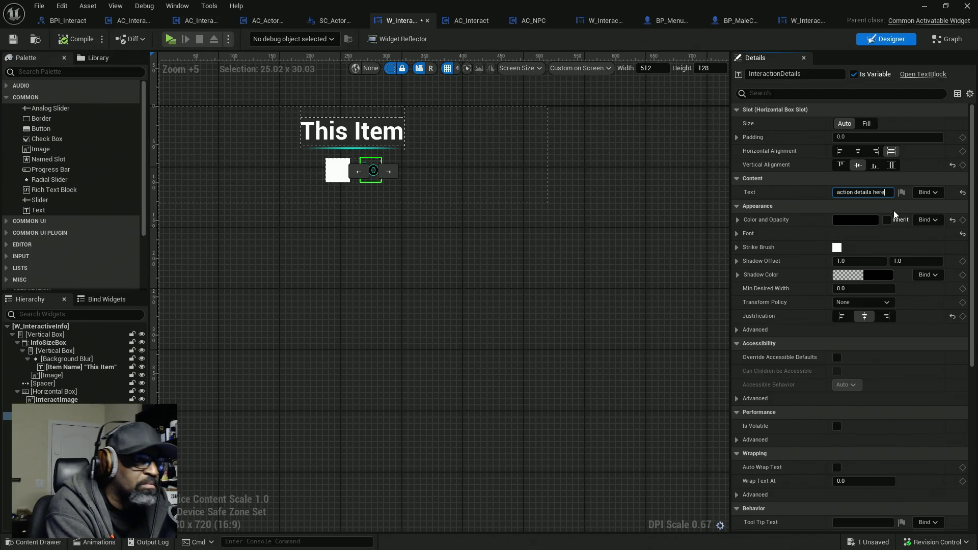
pyautogui.press('Return')
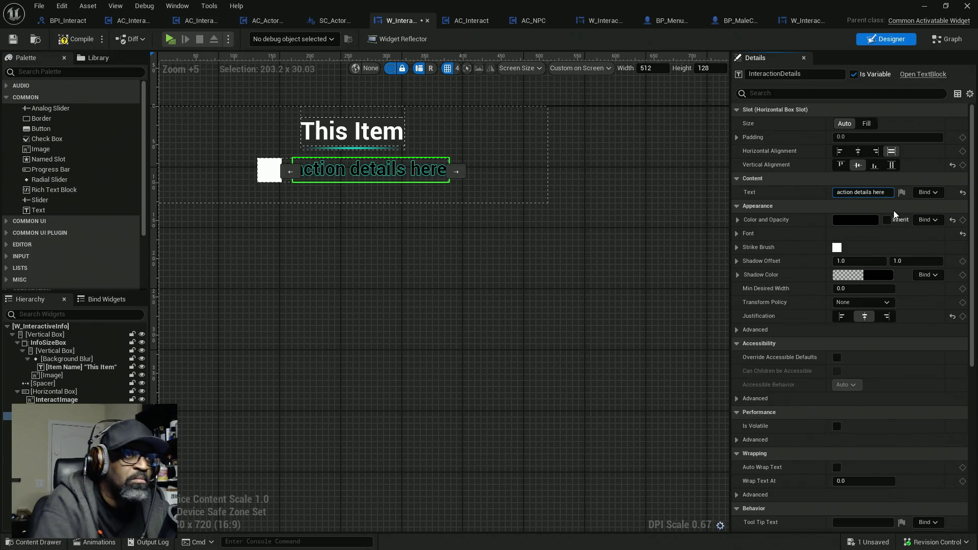
pyautogui.click(75, 40)
pyautogui.click(948, 39)
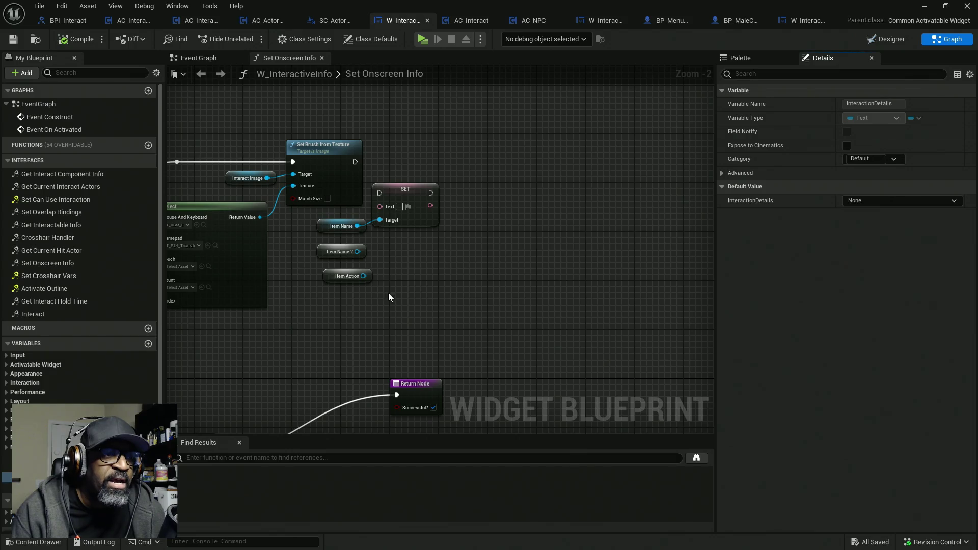
# - Delete the Item Name 2 and Item Action getters and add a Format Text node feeding SET's Text
pyautogui.moveTo(389, 298); pyautogui.dragTo(317, 244)
pyautogui.press('Delete')
pyautogui.moveTo(412, 227)
pyautogui.mouseDown()
pyautogui.moveTo(487, 224)
pyautogui.moveTo(427, 248)
pyautogui.mouseUp()
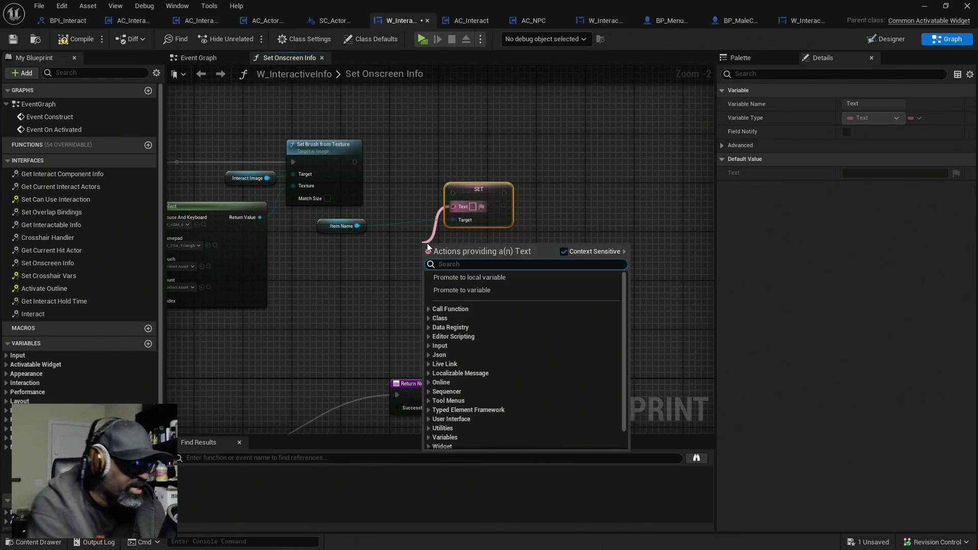
pyautogui.write('format')
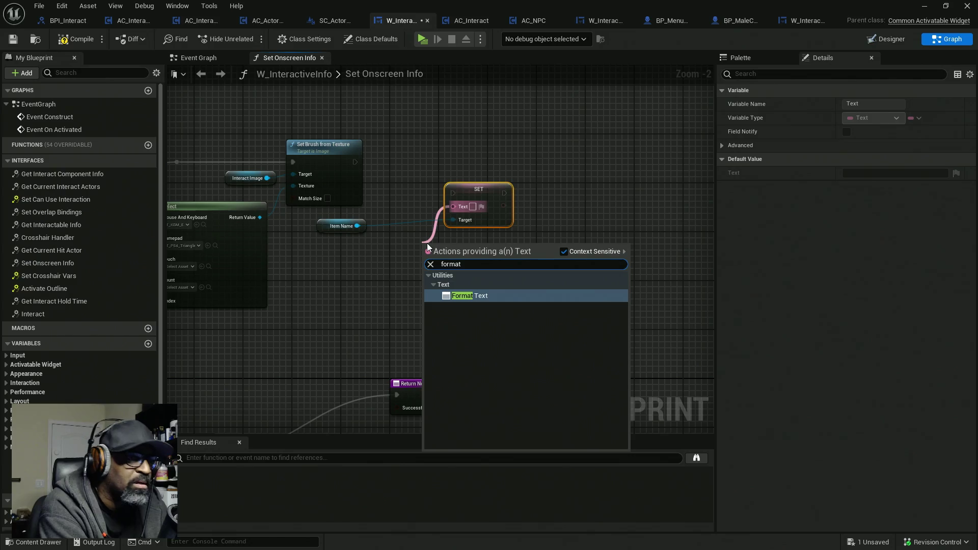
pyautogui.press('Return')
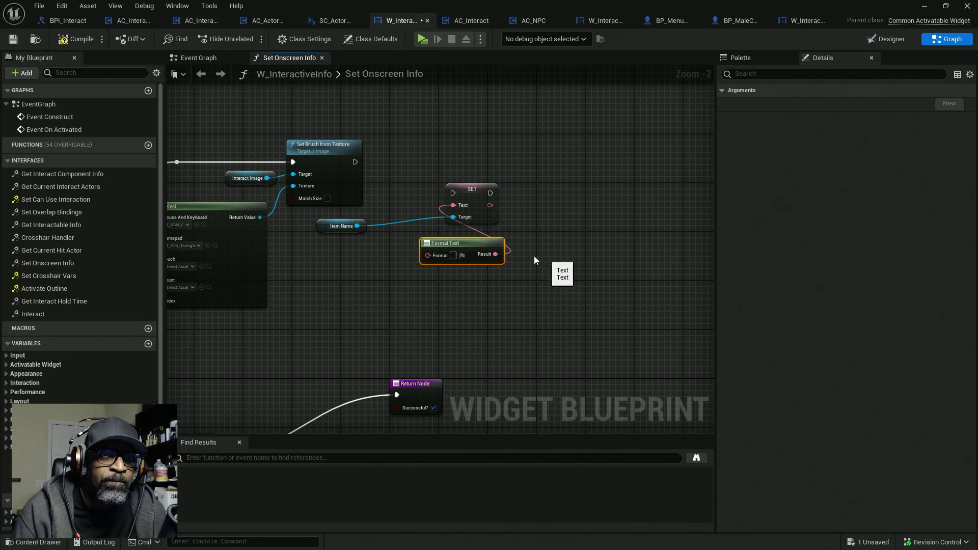
# - Enter 'to {ItemAction} {ItemName}' as the Format Text node's format
pyautogui.scroll(2, 445, 263)
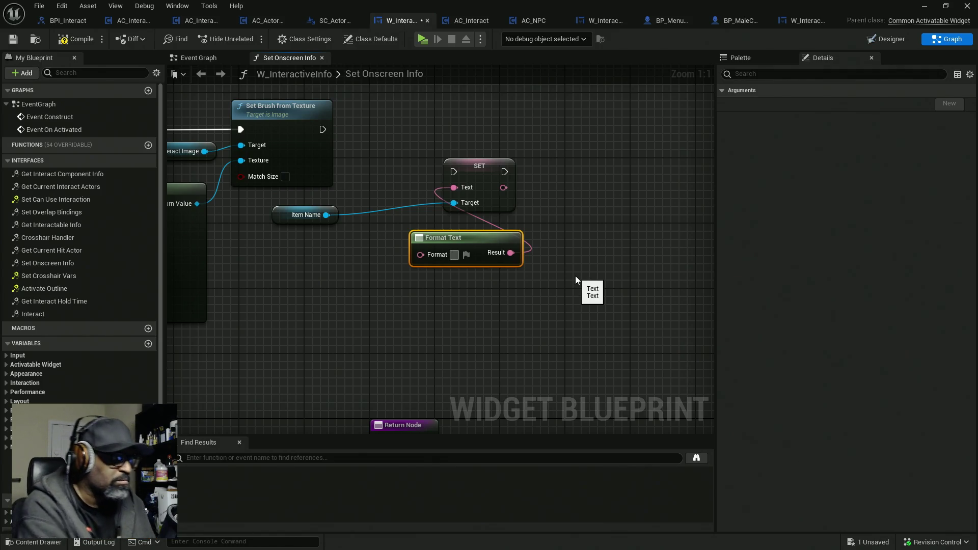
pyautogui.write('to')
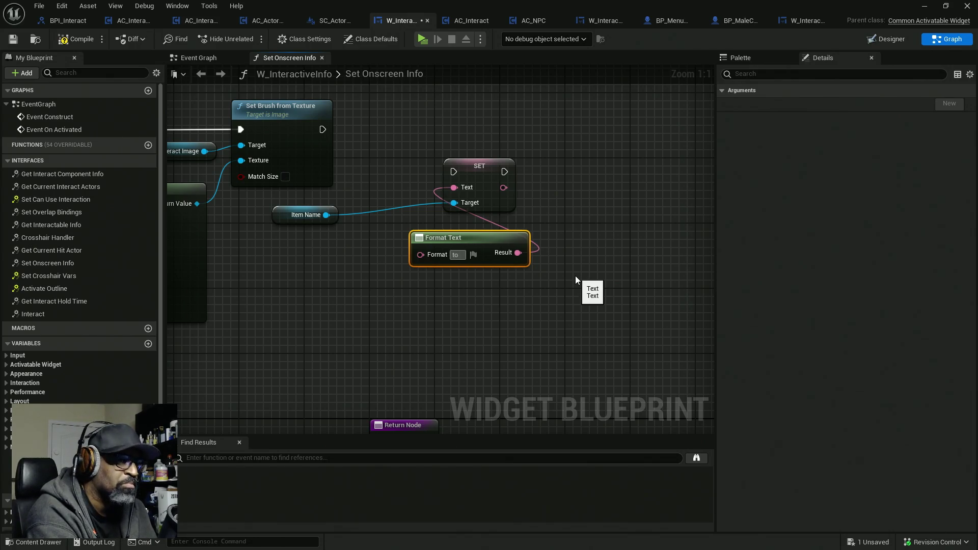
pyautogui.write('{')
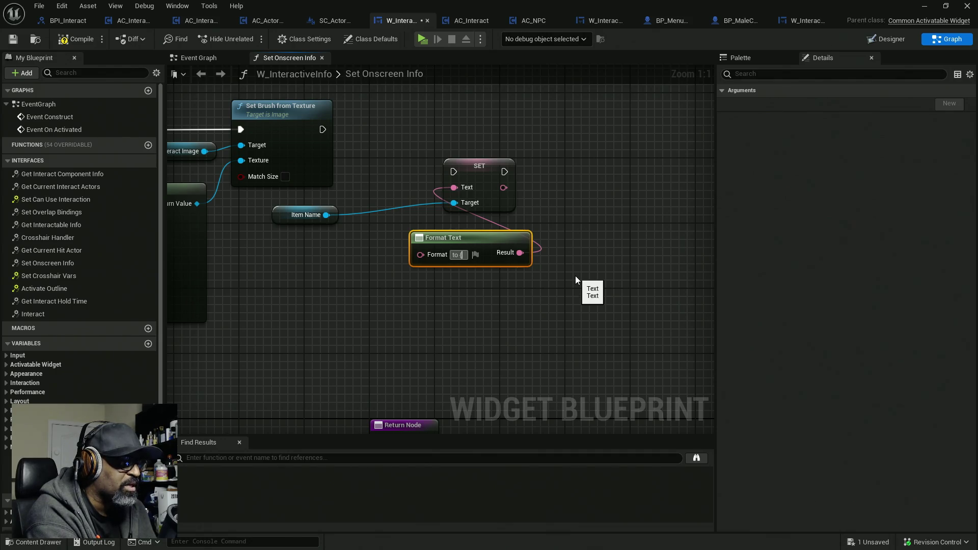
pyautogui.write('Item')
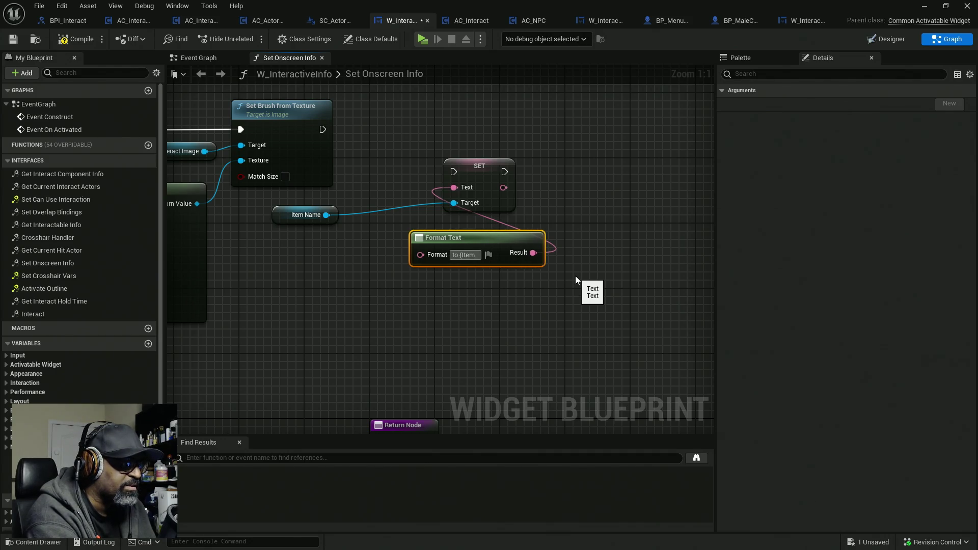
pyautogui.write('Action}')
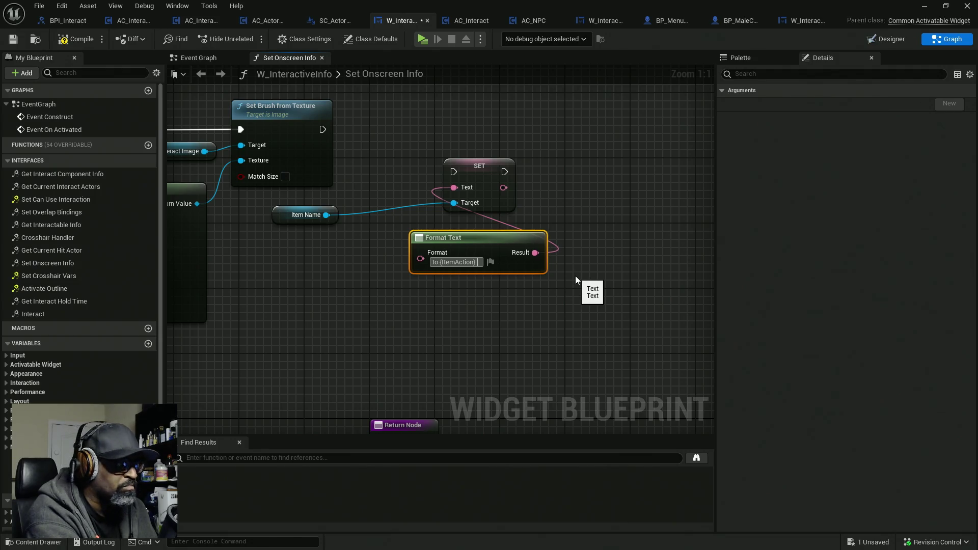
pyautogui.write('{')
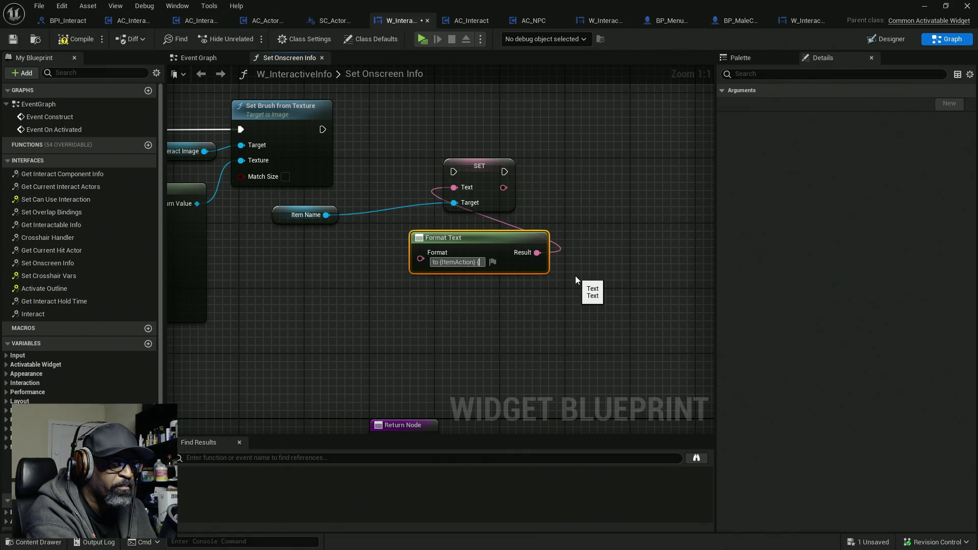
pyautogui.write('Item')
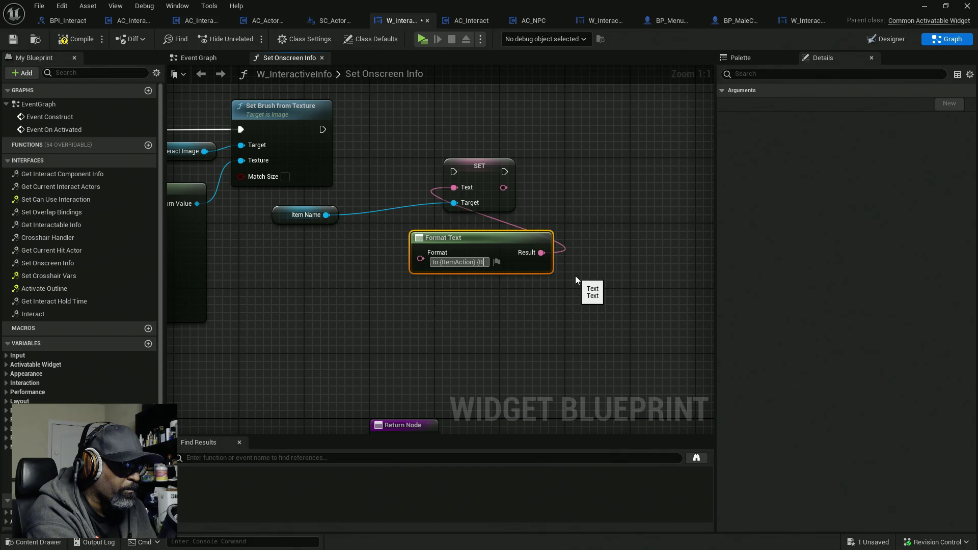
pyautogui.write('Name')
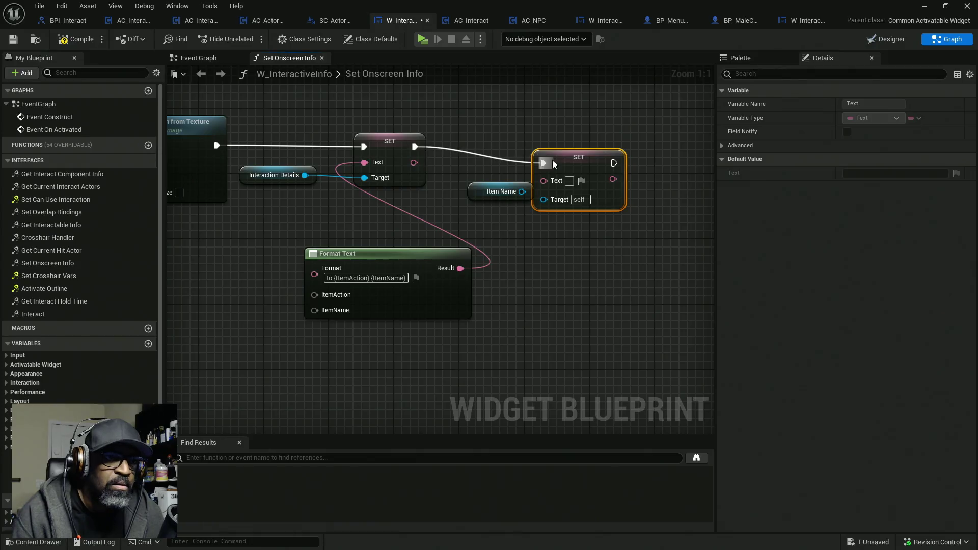
# - Rearrange the nodes and feed the second SET's Text from an Item Info getter
pyautogui.moveTo(579, 161); pyautogui.dragTo(603, 144)
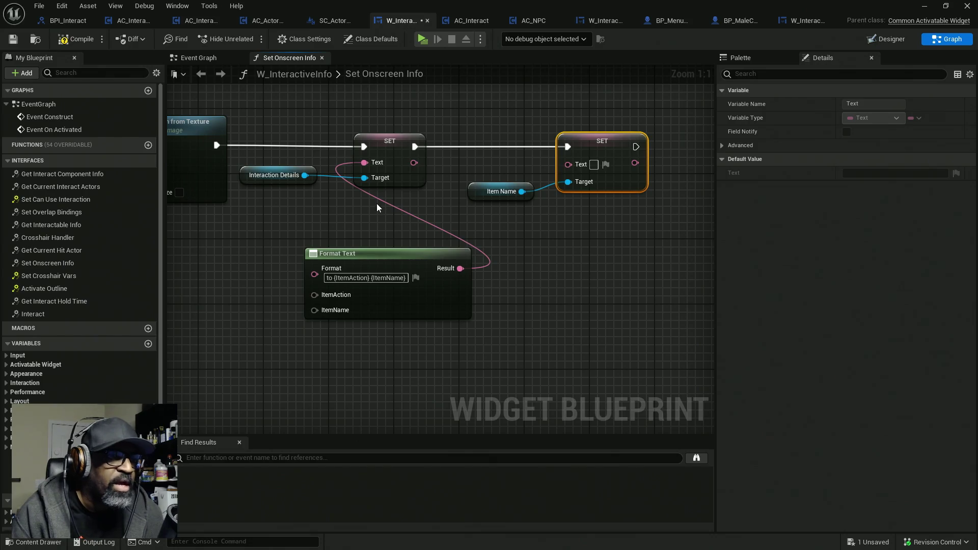
pyautogui.moveTo(388, 258); pyautogui.dragTo(299, 226)
pyautogui.moveTo(389, 153); pyautogui.dragTo(420, 152)
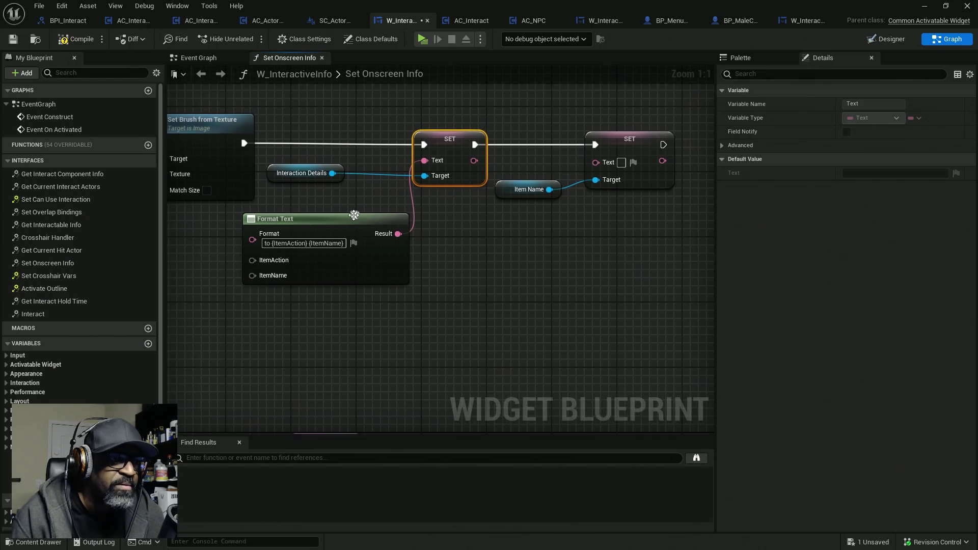
pyautogui.click(504, 249)
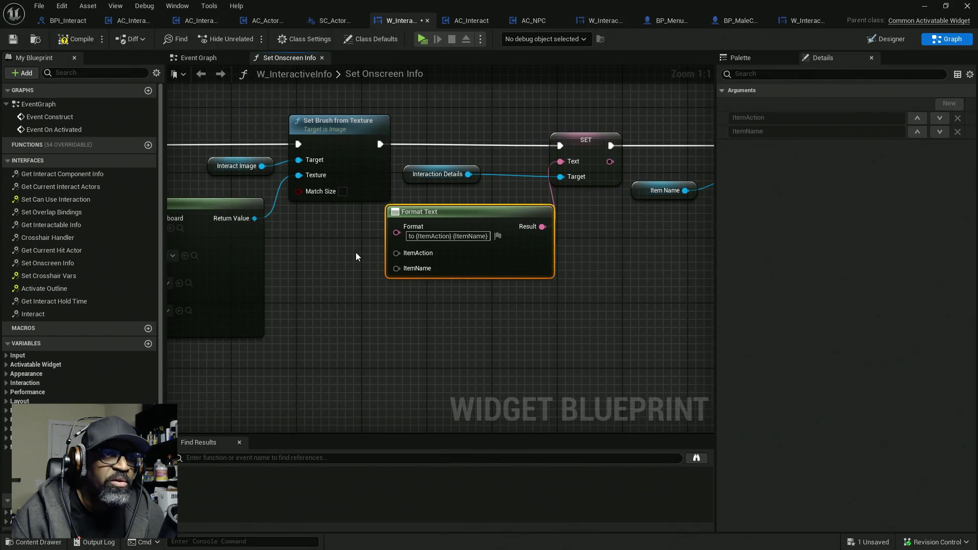
pyautogui.scroll(-5, 356, 252)
pyautogui.scroll(5, 387, 296)
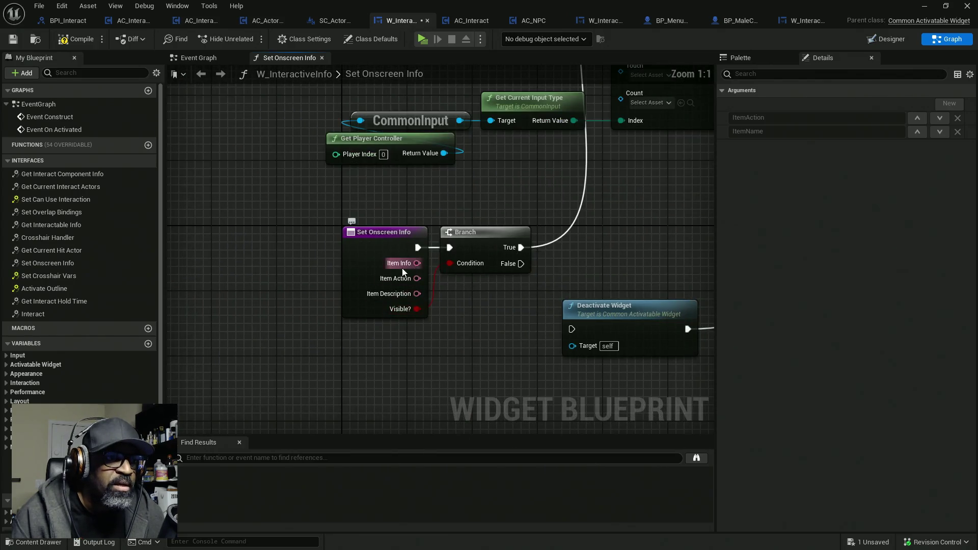
pyautogui.scroll(-4, 541, 253)
pyautogui.scroll(4, 533, 214)
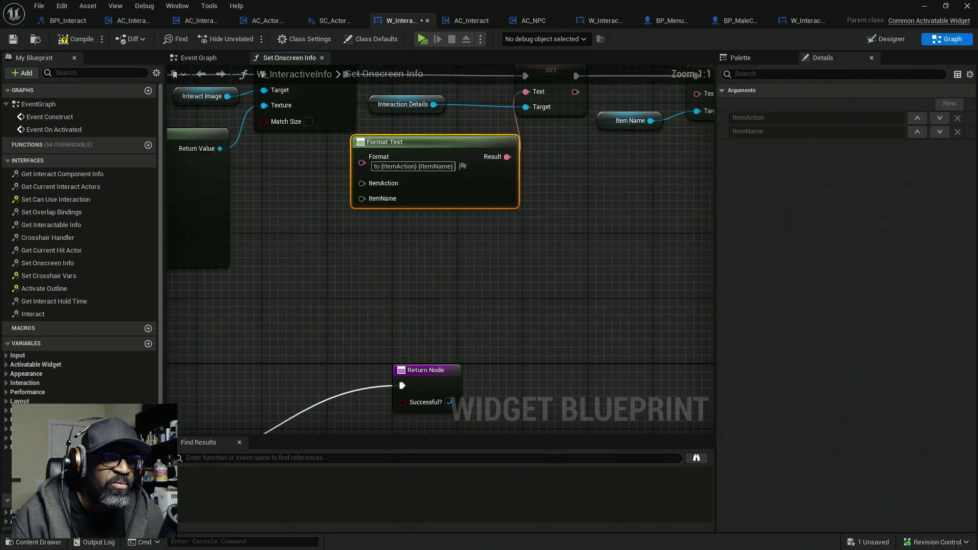
pyautogui.moveTo(589, 187)
pyautogui.mouseDown()
pyautogui.moveTo(542, 246)
pyautogui.moveTo(198, 334)
pyautogui.moveTo(427, 269)
pyautogui.mouseUp()
pyautogui.moveTo(491, 167); pyautogui.dragTo(453, 163)
pyautogui.write('item info')
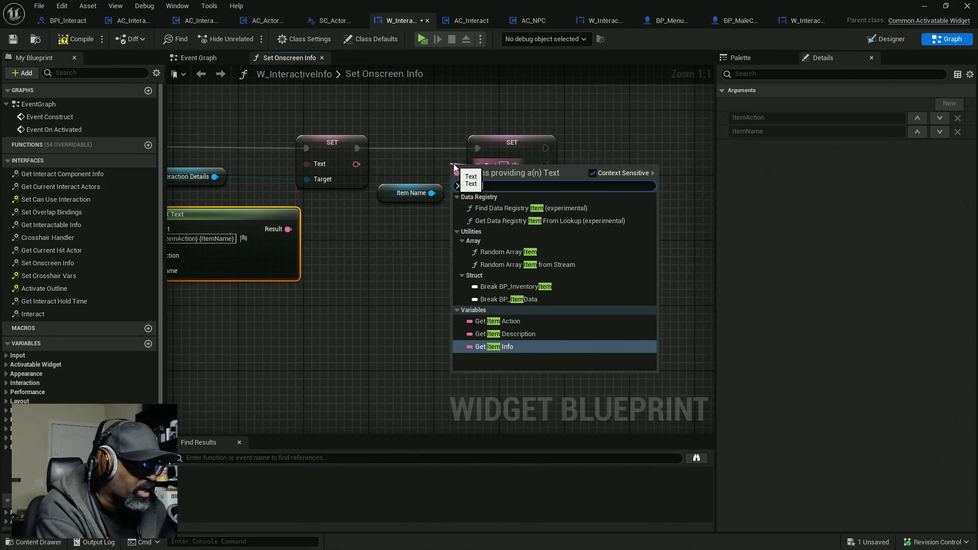
pyautogui.press('Return')
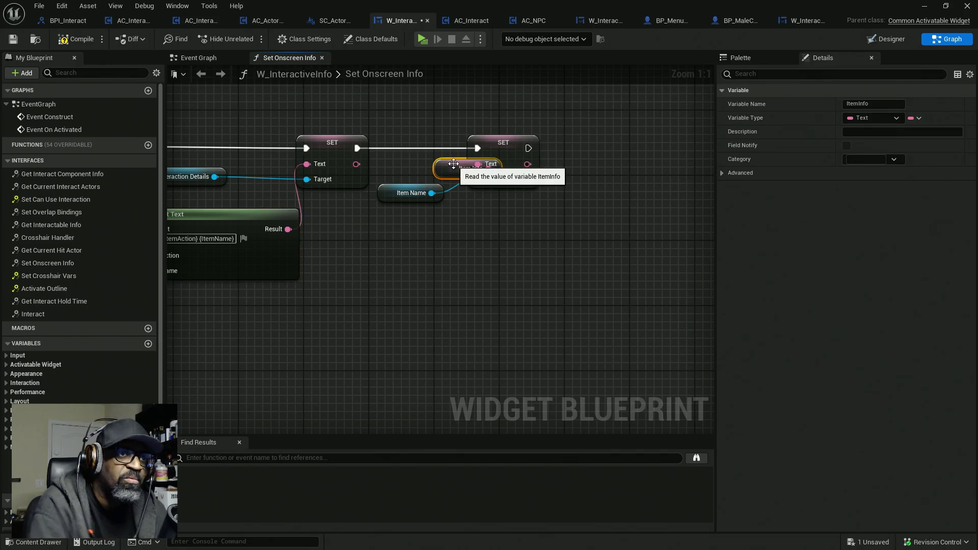
# - Wire an Item Action getter to ItemAction and a copied Item Info getter to ItemName, then compile
pyautogui.moveTo(414, 170)
pyautogui.mouseDown()
pyautogui.moveTo(484, 218)
pyautogui.moveTo(369, 237)
pyautogui.mouseUp()
pyautogui.write('itemactio')
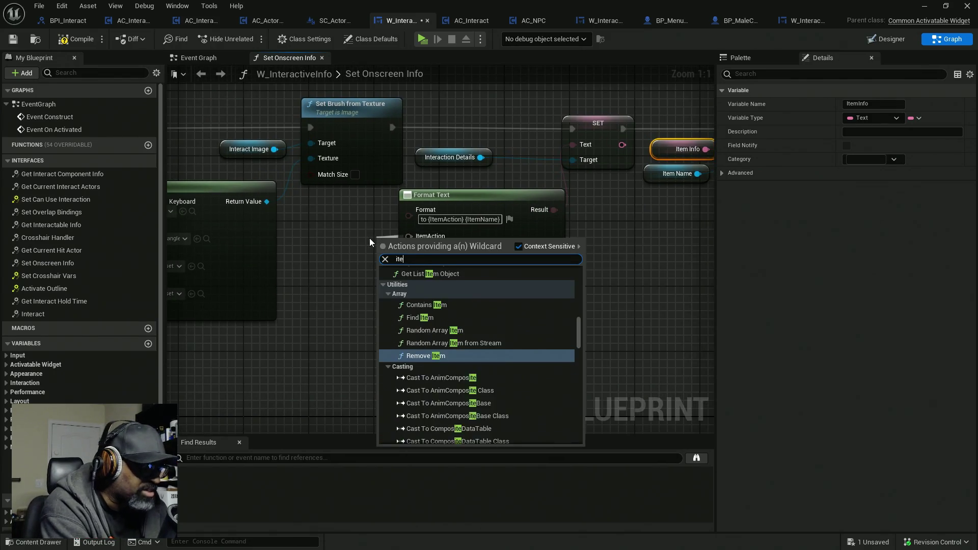
pyautogui.press('Return')
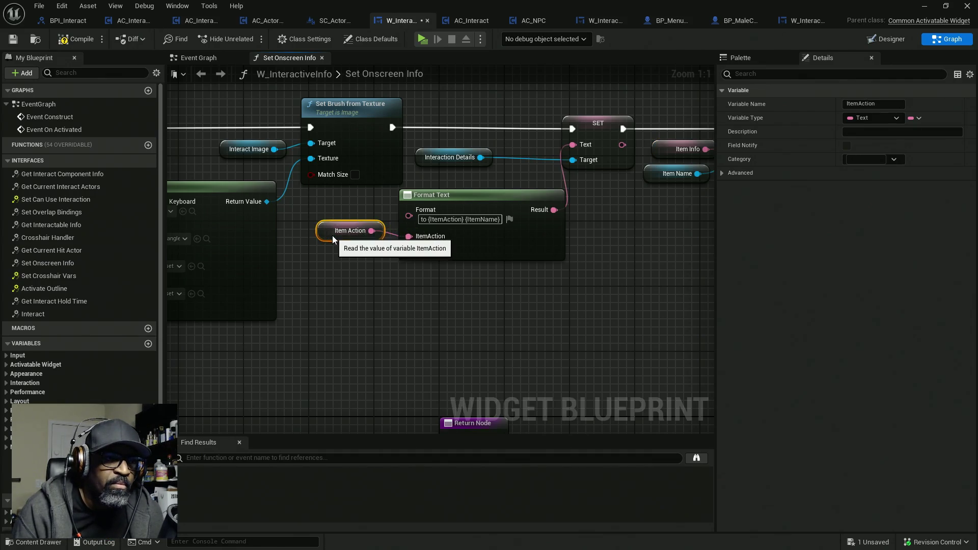
pyautogui.moveTo(333, 235); pyautogui.dragTo(332, 243)
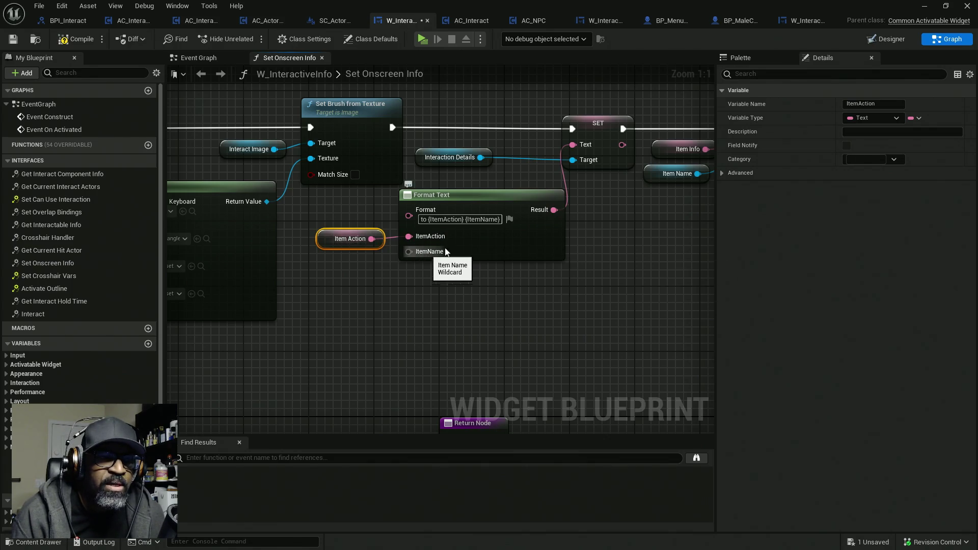
pyautogui.click(655, 149)
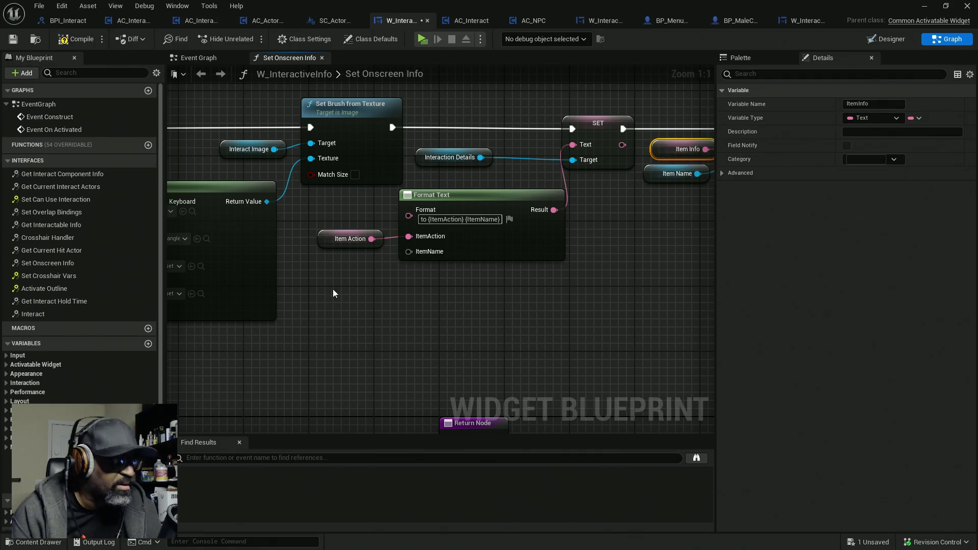
pyautogui.hotkey('ctrl', 'v')
pyautogui.moveTo(379, 264); pyautogui.dragTo(408, 253)
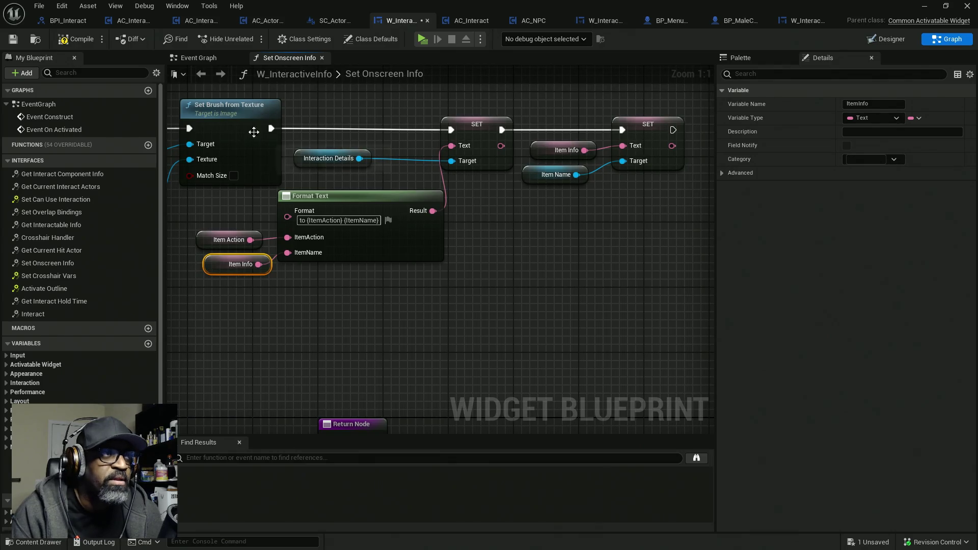
pyautogui.click(77, 39)
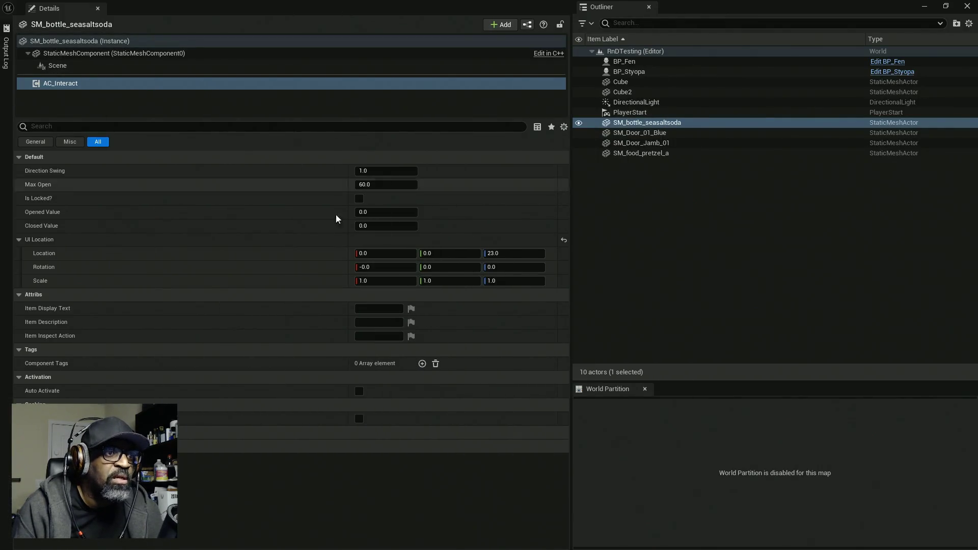
# - Enter 'rotate' as the soda bottle's Item Inspect Action, then maximize the widget Blueprint editor
pyautogui.click(379, 336)
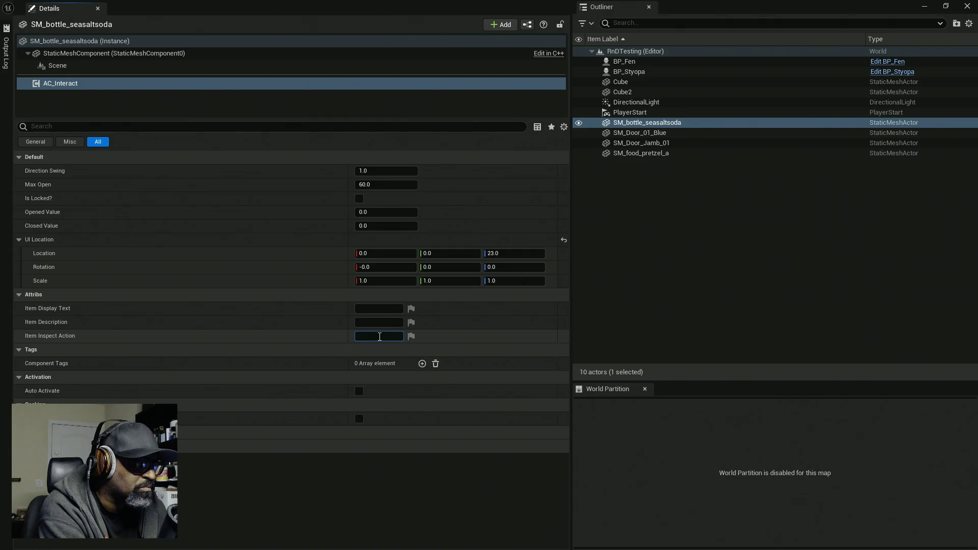
pyautogui.write('rotate')
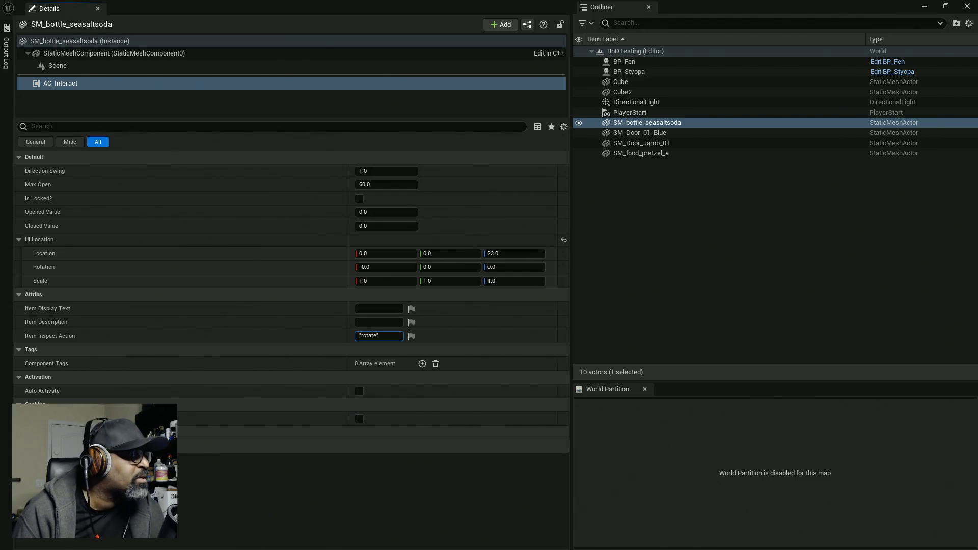
pyautogui.moveTo(0, 203); pyautogui.dragTo(167, 202)
pyautogui.doubleClick(167, 200)
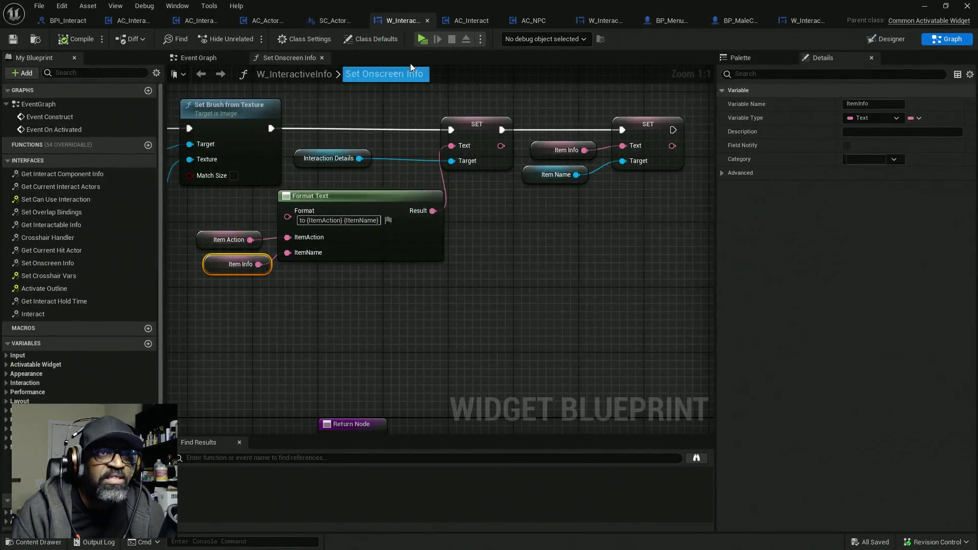
# - Locate the Set Onscreen Info call in AC_Interaction_CORE, then view AC_ActorOfInterest's Set Onscreen Info graph
pyautogui.click(200, 21)
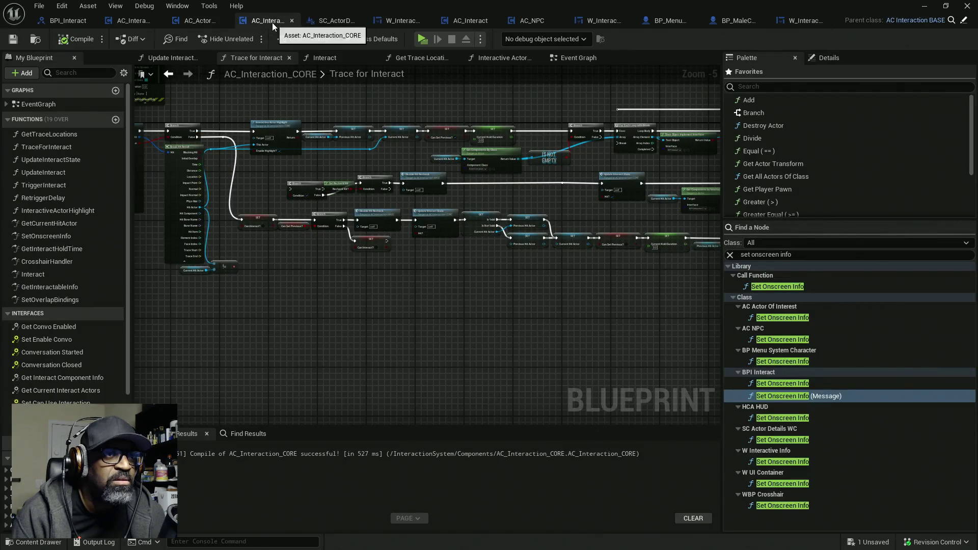
pyautogui.moveTo(548, 160); pyautogui.dragTo(337, 165)
pyautogui.scroll(1, 551, 157)
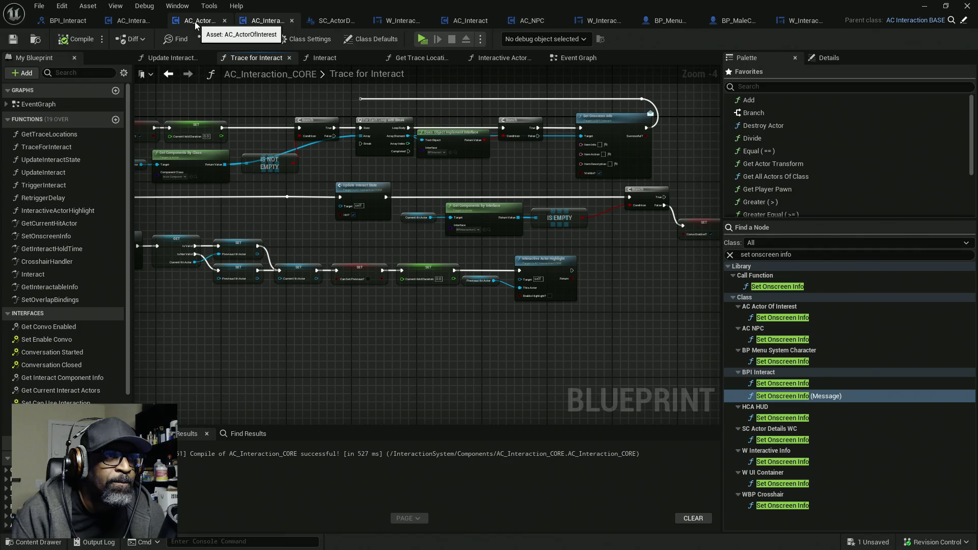
pyautogui.click(332, 24)
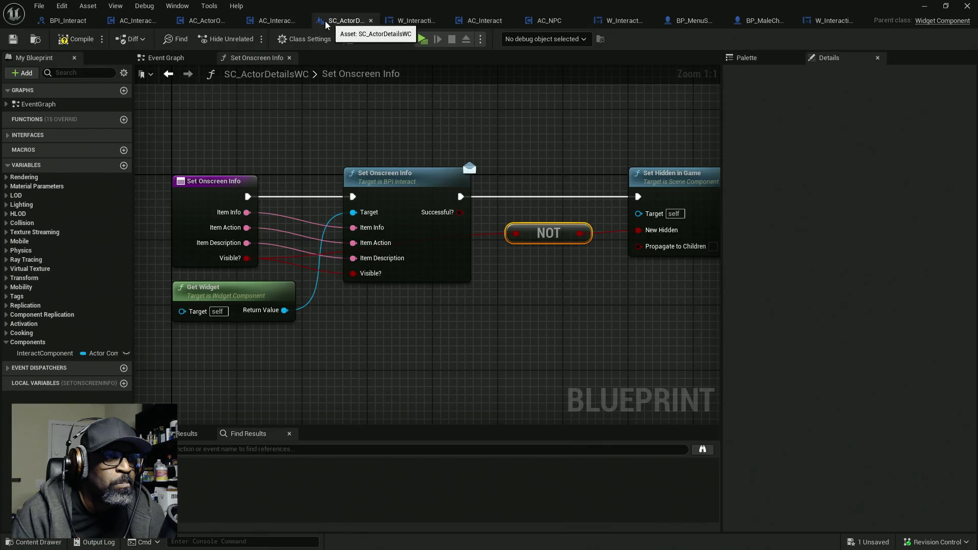
pyautogui.click(270, 22)
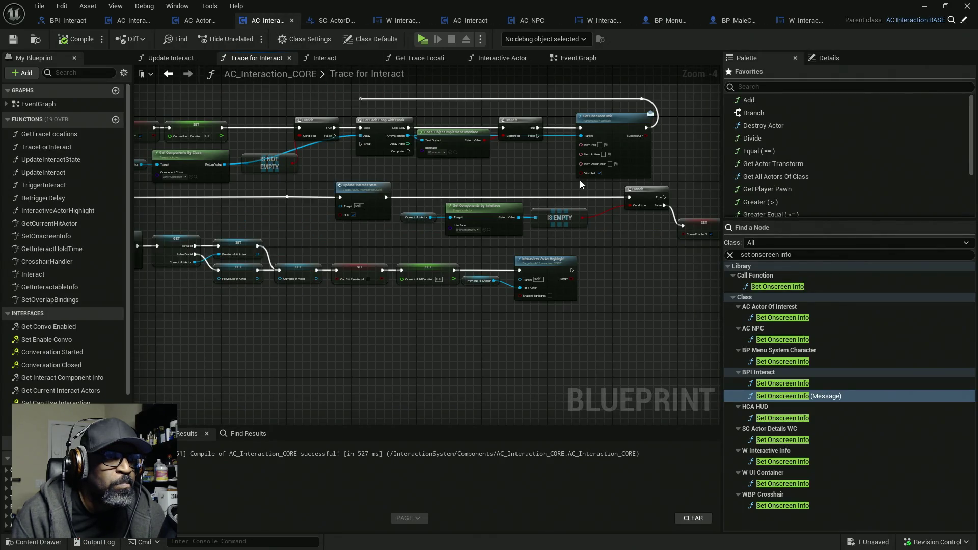
pyautogui.scroll(1, 586, 168)
pyautogui.moveTo(556, 165); pyautogui.dragTo(470, 177)
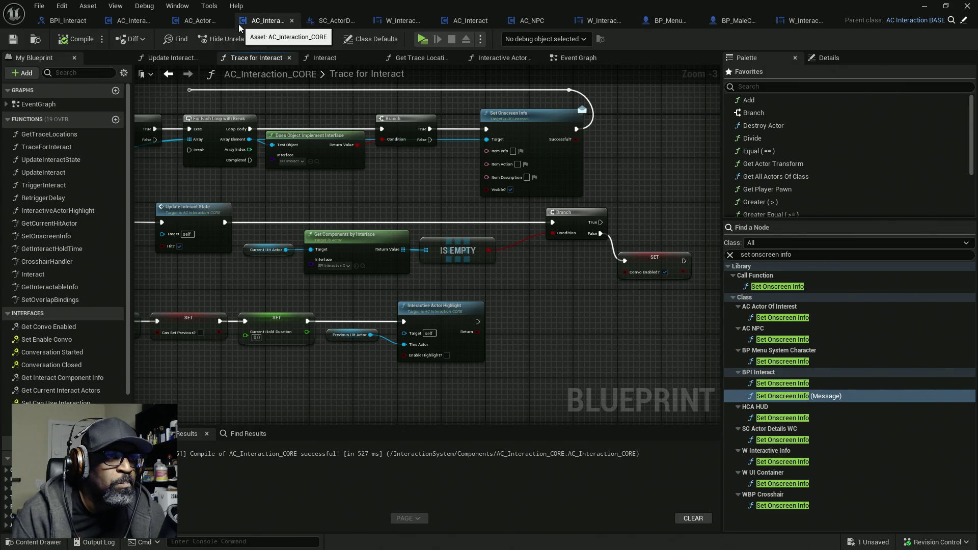
pyautogui.click(193, 22)
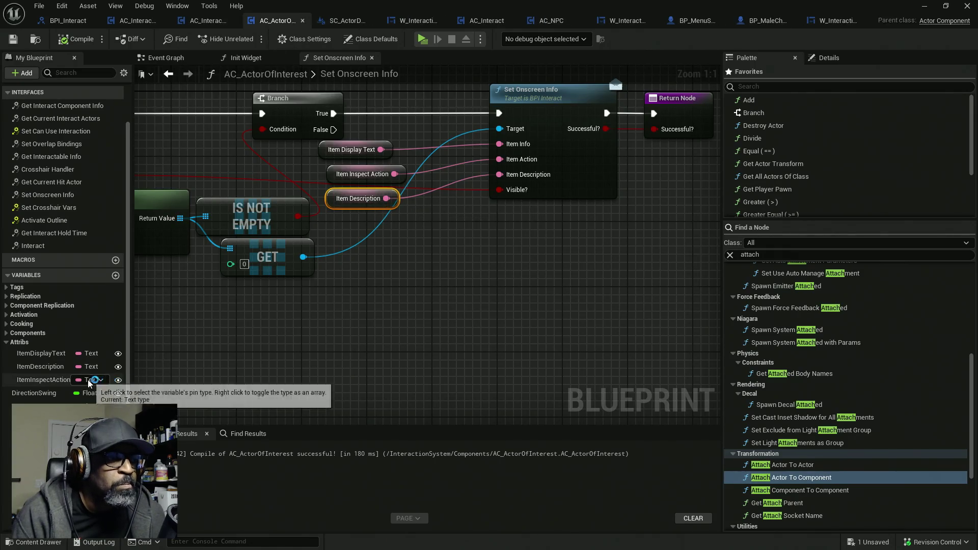
# - Rename the ItemDisplayText variable to ItemDisplayName, then compile with F7 and save
pyautogui.click(59, 353)
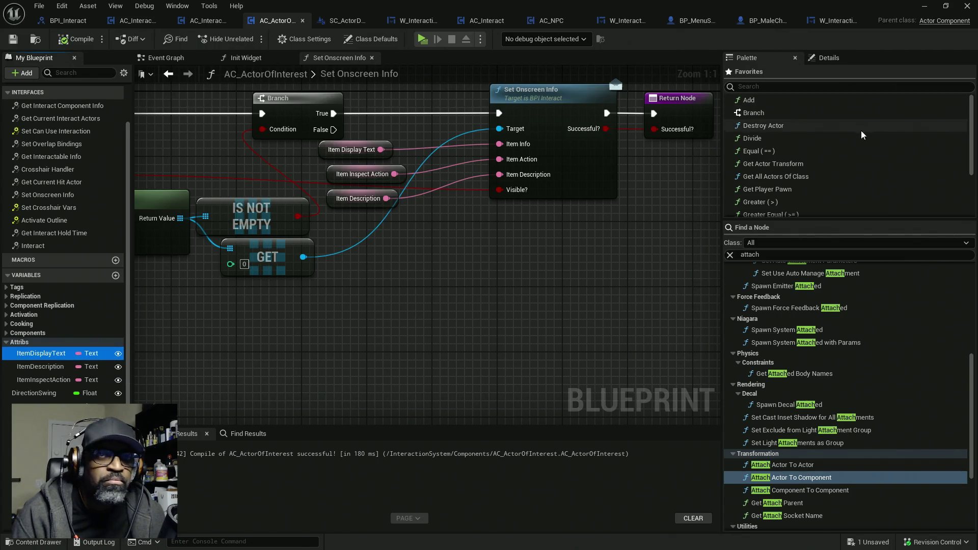
pyautogui.click(831, 58)
pyautogui.press('BackSpace')
pyautogui.press('BackSpace')
pyautogui.press('BackSpace')
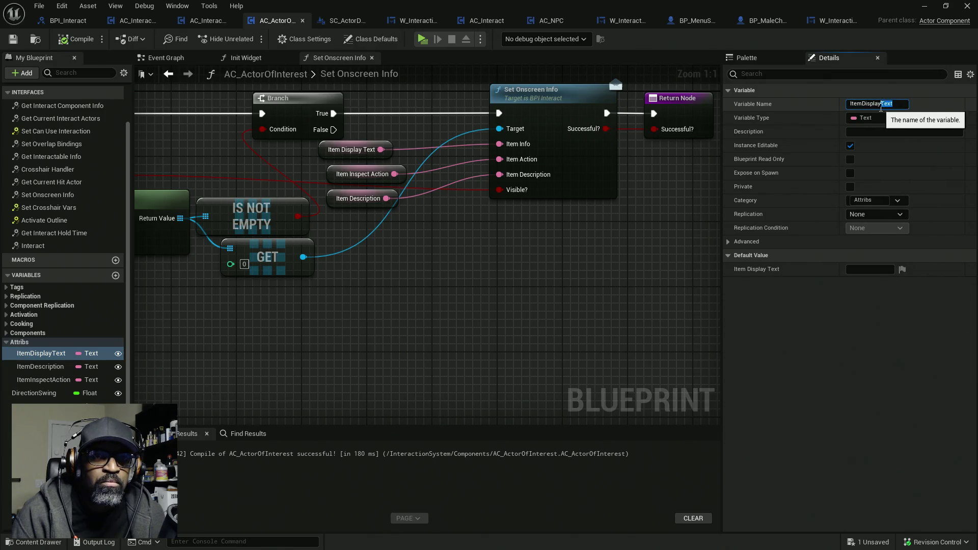
pyautogui.write('Name')
pyautogui.press('Return')
pyautogui.press('F7')
pyautogui.hotkey('ctrl', 's')
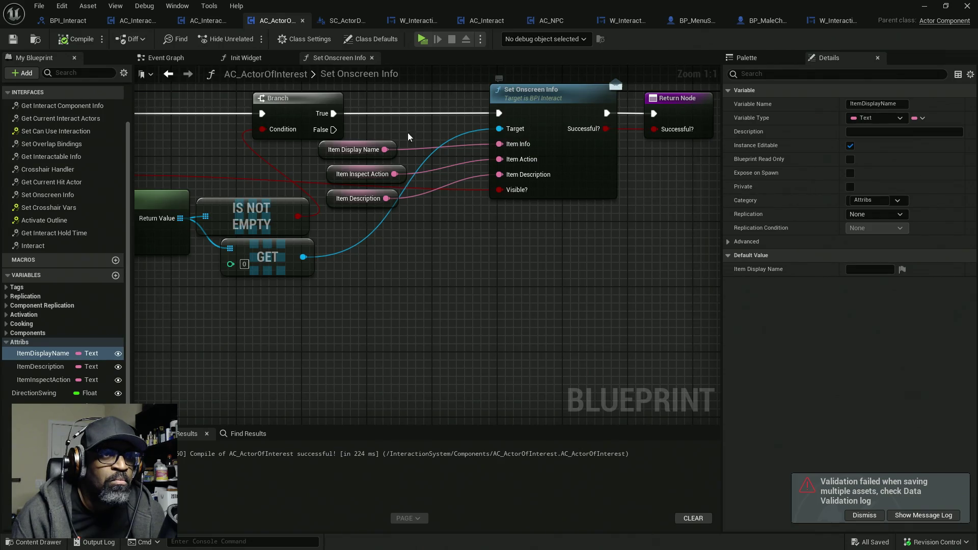
# - Rename BPI_Interact's ItemInfo input to ItemName, then compile and save the interface
pyautogui.click(68, 20)
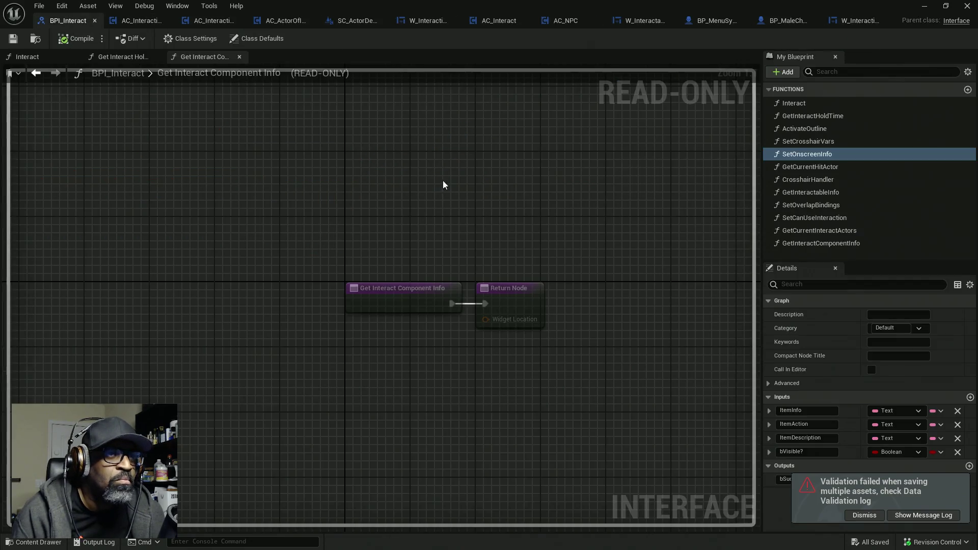
pyautogui.click(867, 514)
pyautogui.moveTo(826, 414); pyautogui.dragTo(793, 414)
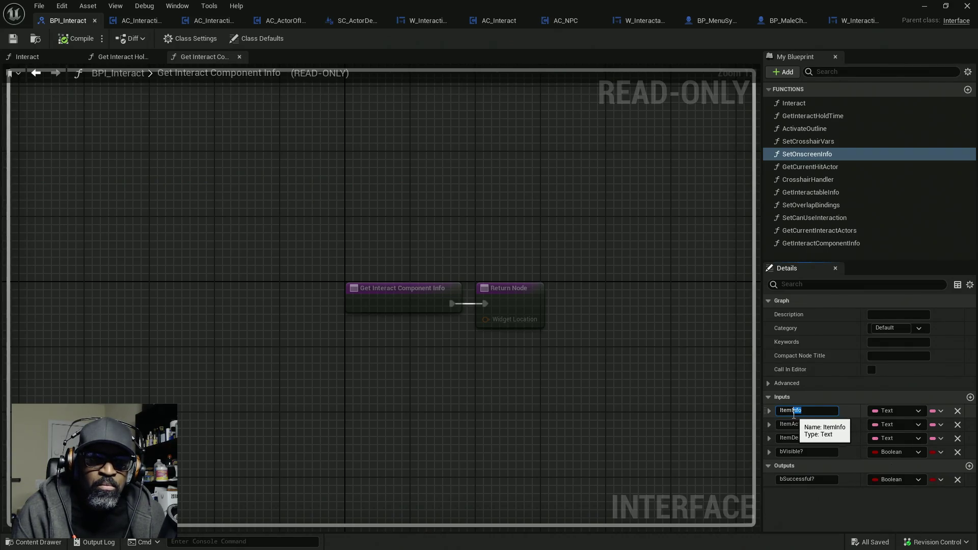
pyautogui.write('Name')
pyautogui.press('Return')
pyautogui.click(67, 40)
pyautogui.hotkey('ctrl', 'shift', 's')
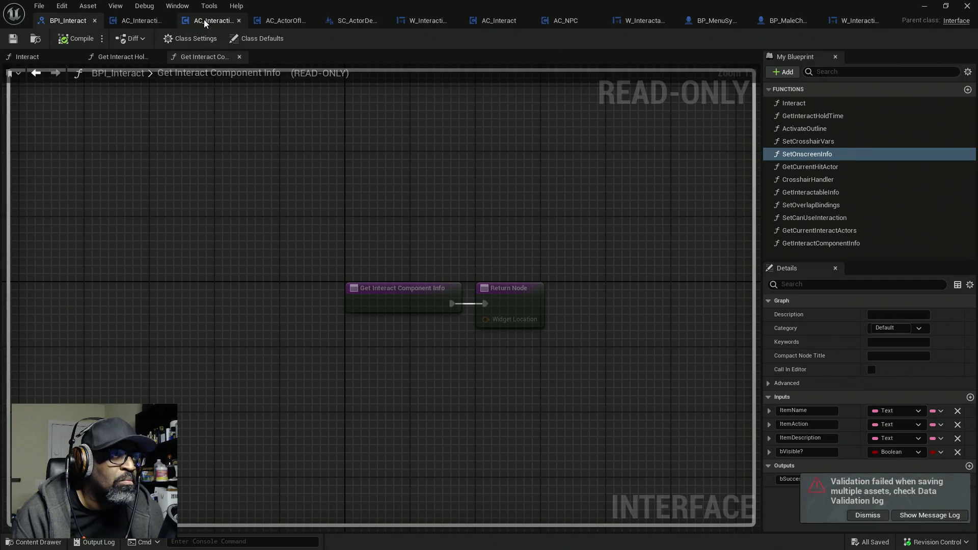
# - Rearrange the item getters in AC_ActorOfInterest's Set Onscreen Info graph and save
pyautogui.click(204, 19)
pyautogui.click(274, 20)
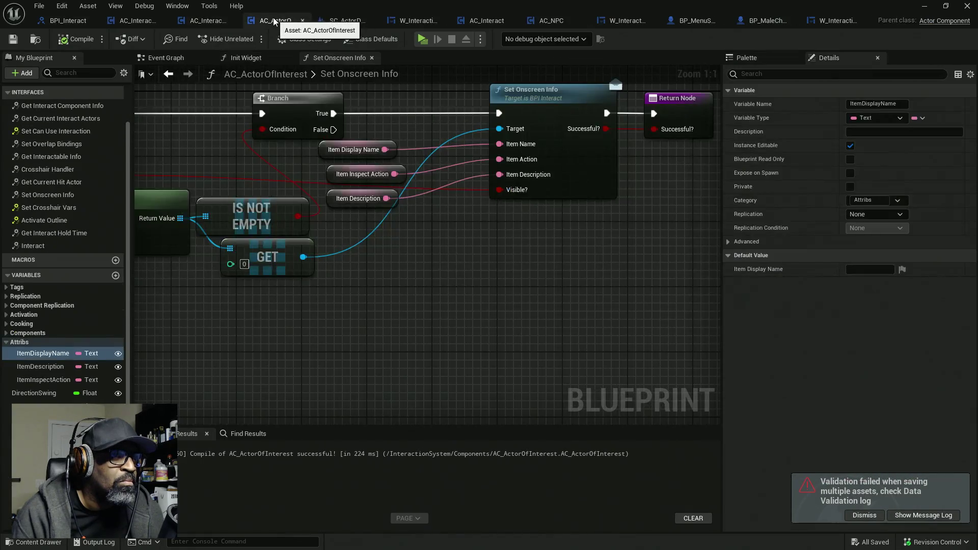
pyautogui.moveTo(329, 151); pyautogui.dragTo(399, 145)
pyautogui.moveTo(344, 179); pyautogui.dragTo(361, 170)
pyautogui.moveTo(342, 202); pyautogui.dragTo(366, 197)
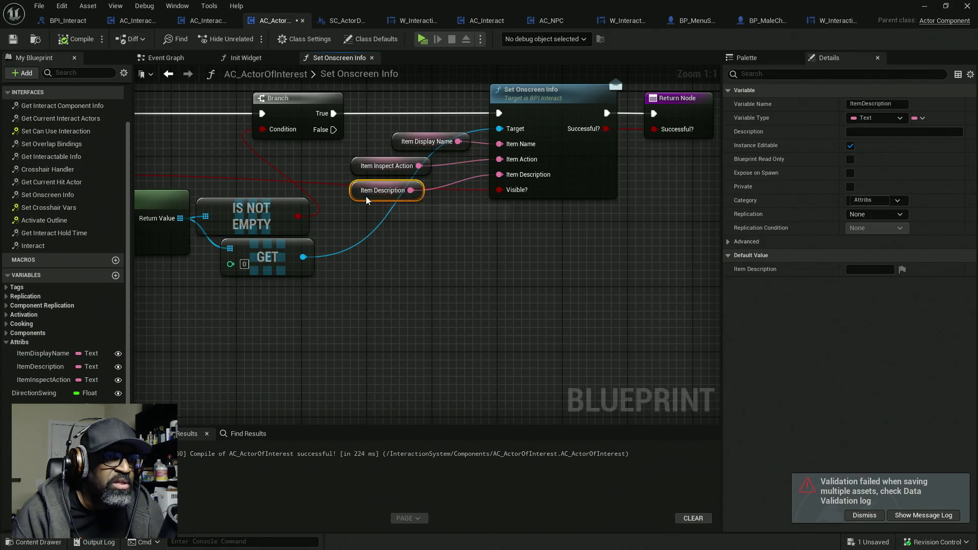
pyautogui.hotkey('ctrl', 's')
# - In SC_ActorDetailsWC, connect the entry's Item Name to the Set Onscreen Info call's Item Name
pyautogui.click(345, 20)
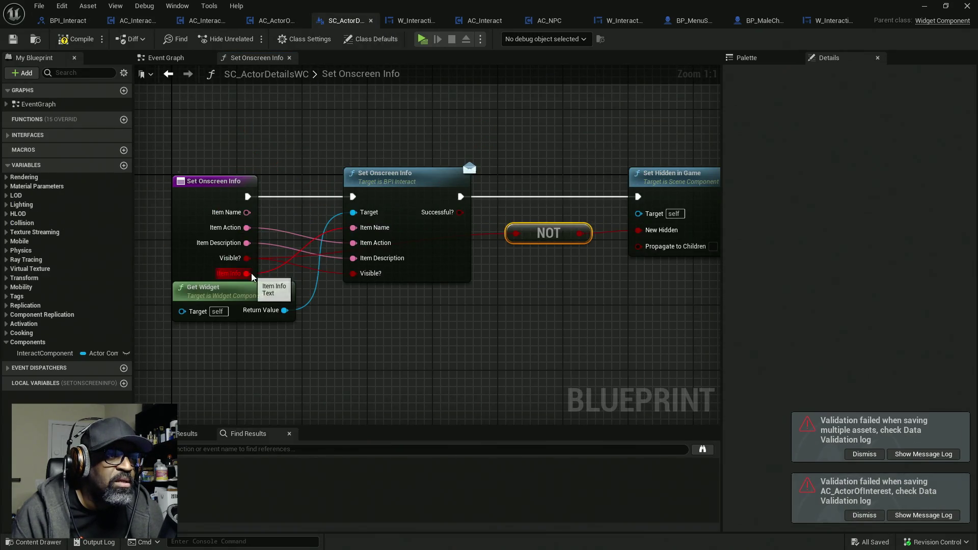
pyautogui.moveTo(365, 235); pyautogui.dragTo(248, 212)
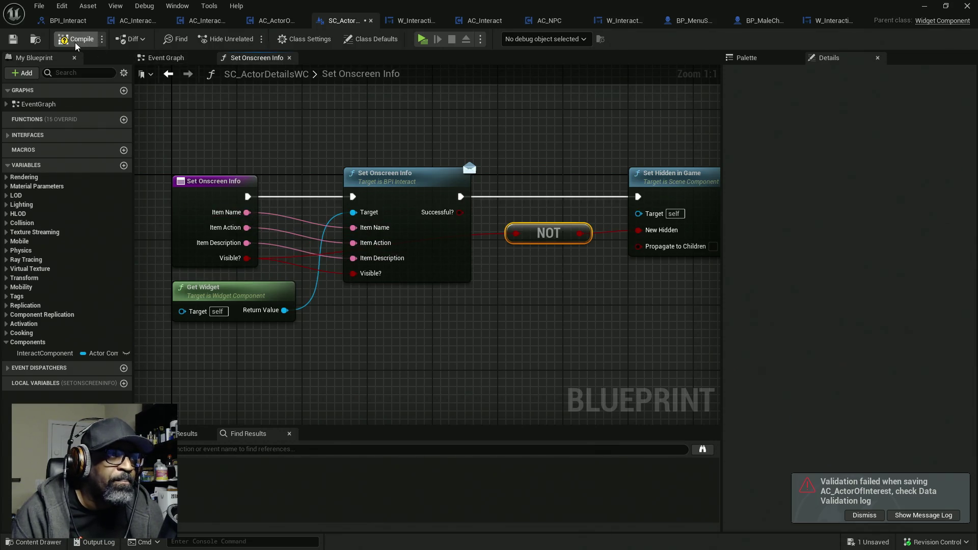
pyautogui.click(414, 21)
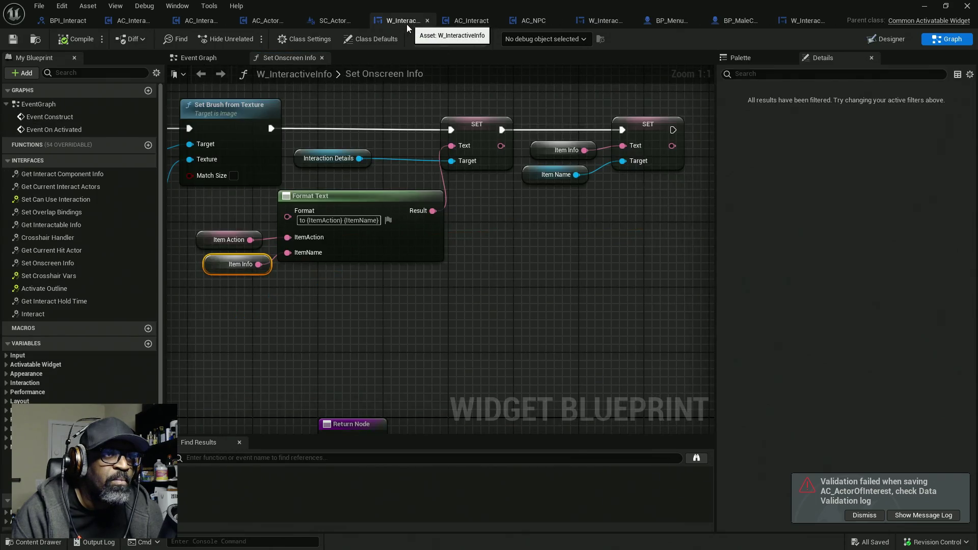
# - Replace the Item Info getter feeding Format Text with an ItemName getter placed beside Item Action
pyautogui.moveTo(364, 183)
pyautogui.mouseDown()
pyautogui.moveTo(438, 175)
pyautogui.moveTo(432, 222)
pyautogui.moveTo(338, 253)
pyautogui.mouseUp()
pyautogui.press('Delete')
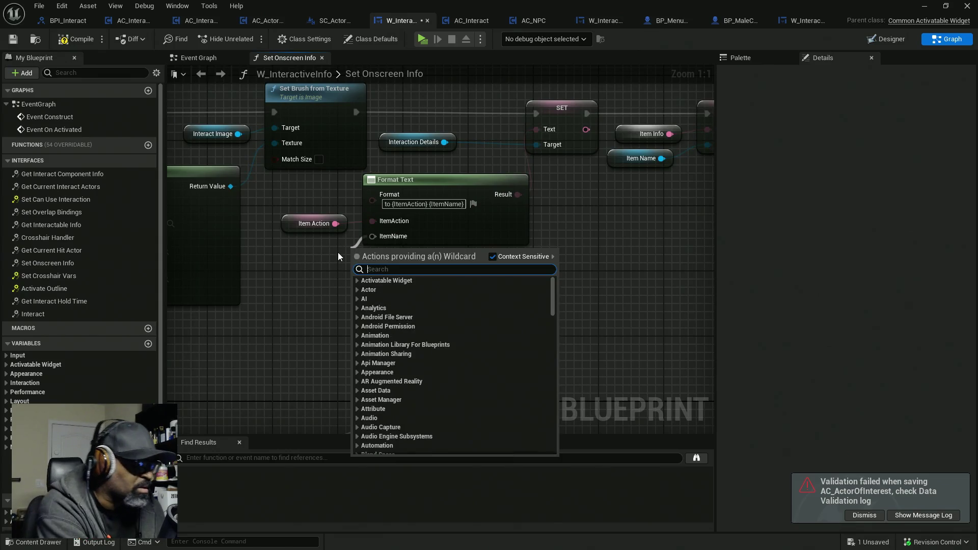
pyautogui.write('itemname')
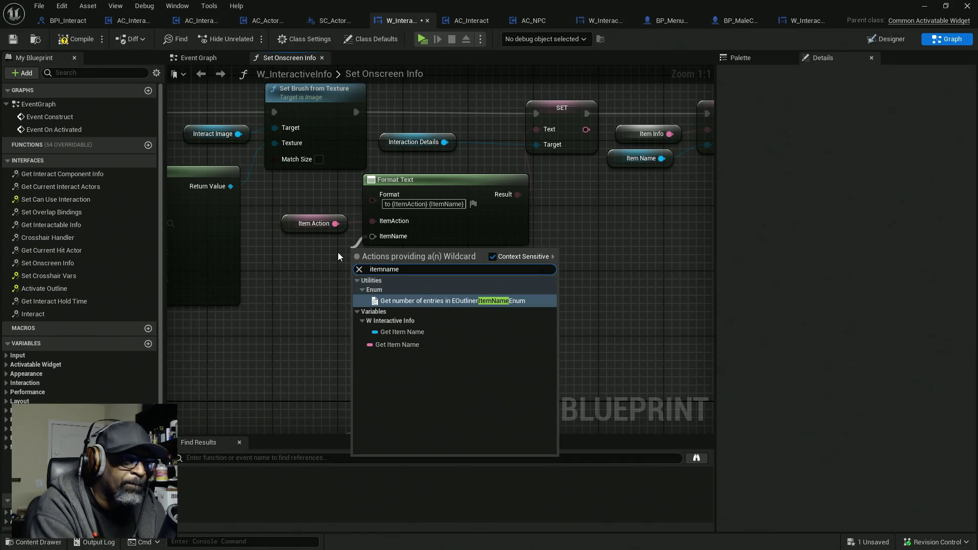
pyautogui.press('Down')
pyautogui.press('Down')
pyautogui.press('Return')
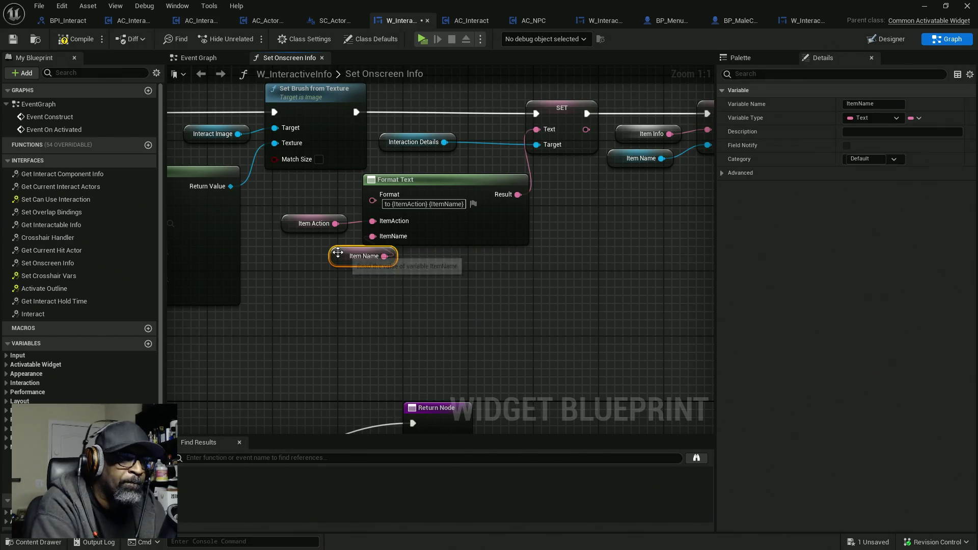
pyautogui.moveTo(338, 253)
pyautogui.mouseDown()
pyautogui.moveTo(286, 255)
pyautogui.moveTo(289, 245)
pyautogui.mouseUp()
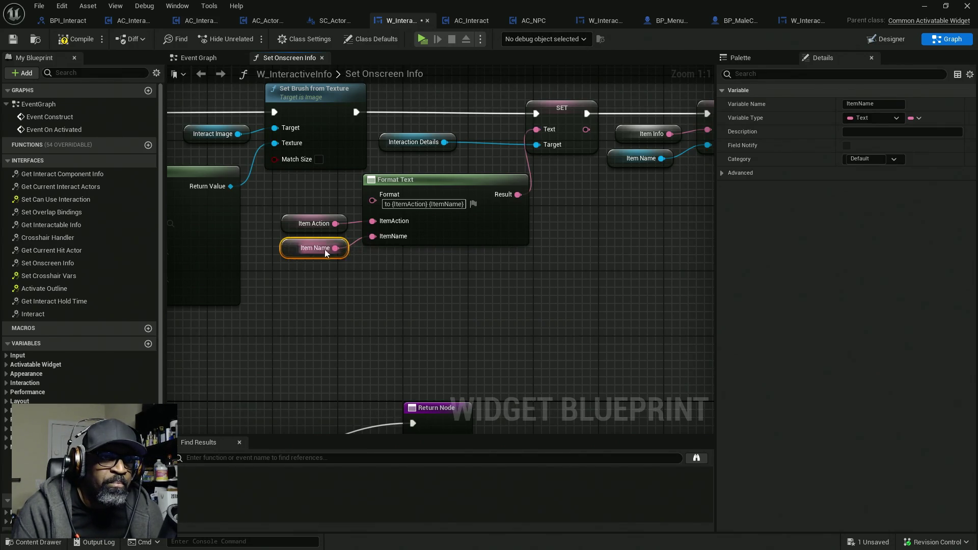
# - Wire a pasted Item Name getter into the second SET node's Text, deleting the old Item Info getter
pyautogui.moveTo(462, 275); pyautogui.dragTo(308, 276)
pyautogui.hotkey('ctrl', 'v')
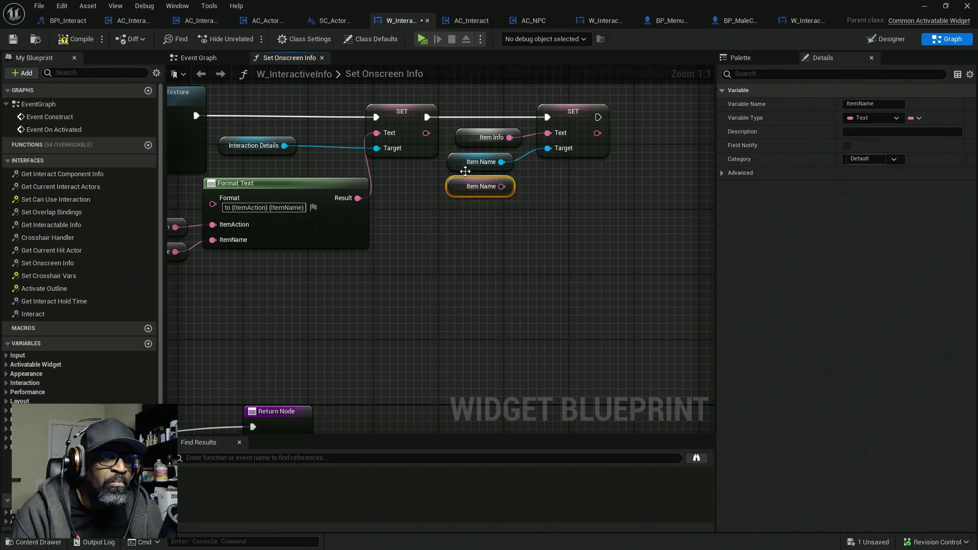
pyautogui.moveTo(501, 186); pyautogui.dragTo(548, 133)
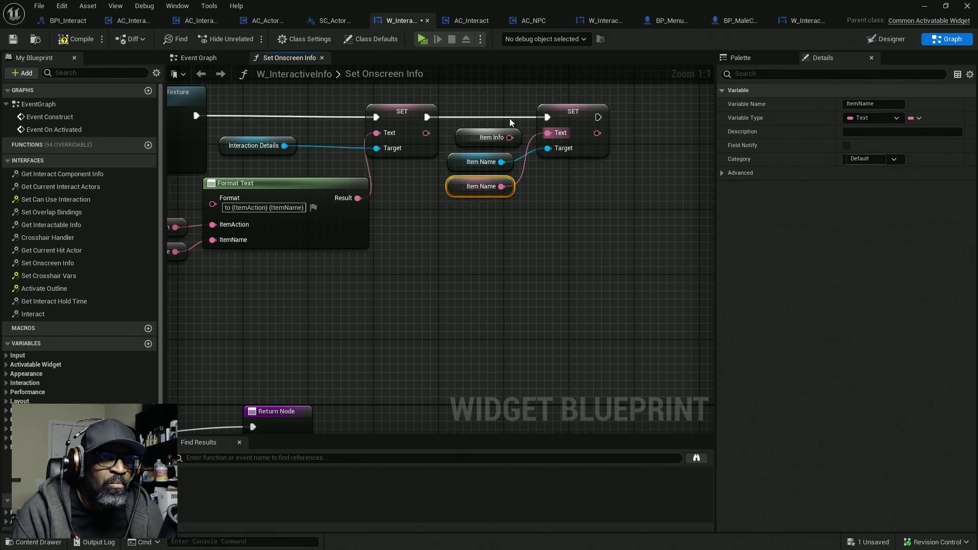
pyautogui.click(491, 137)
pyautogui.press('Delete')
pyautogui.moveTo(481, 186); pyautogui.dragTo(481, 138)
# - Compile W_InteractiveInfo, name SM_bottle_seasaltsoda 'Soda Bottle', and bring the level viewport back
pyautogui.click(76, 39)
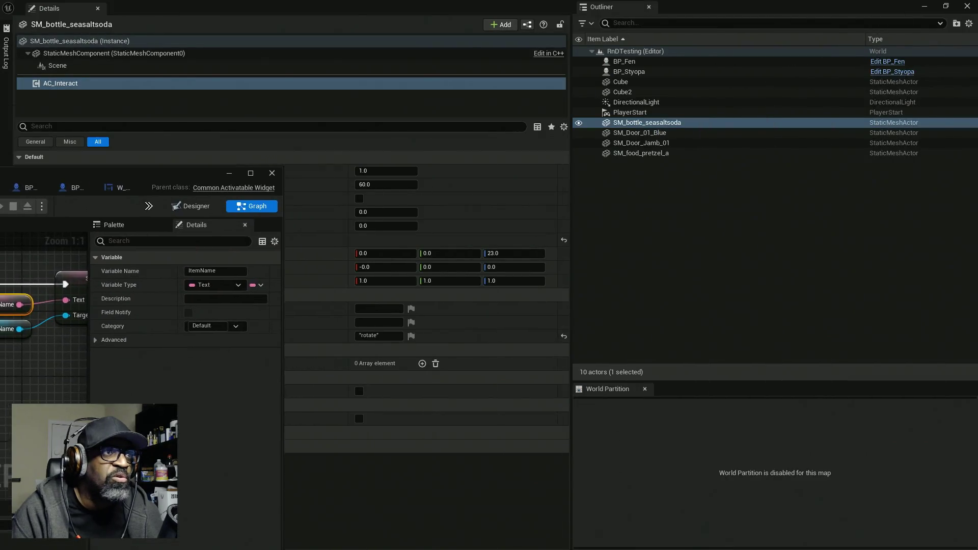
pyautogui.click(363, 310)
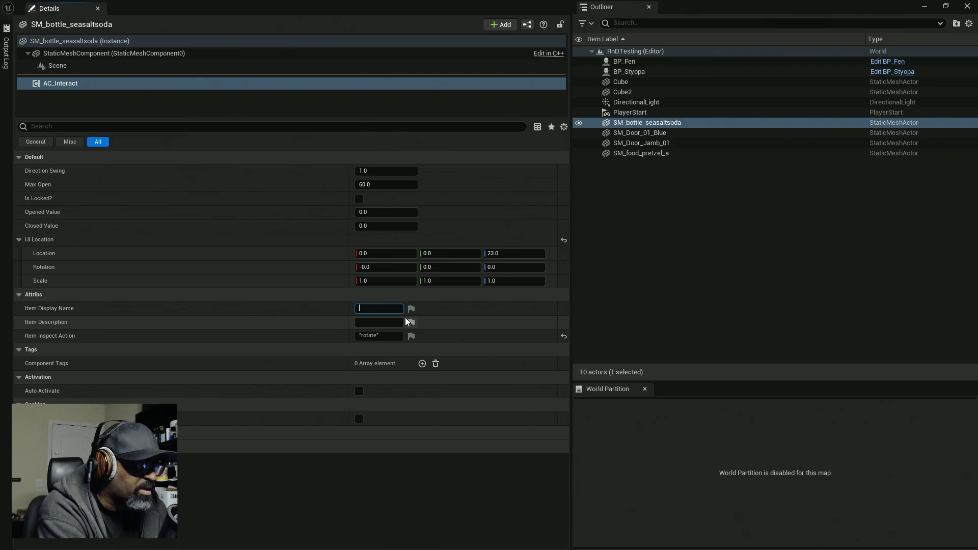
pyautogui.write('Soda Bottle')
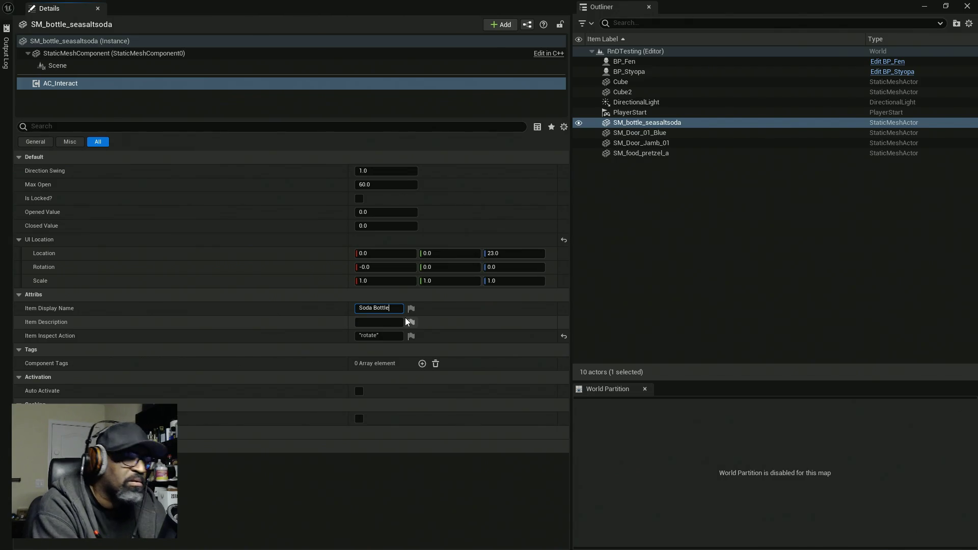
pyautogui.press('Return')
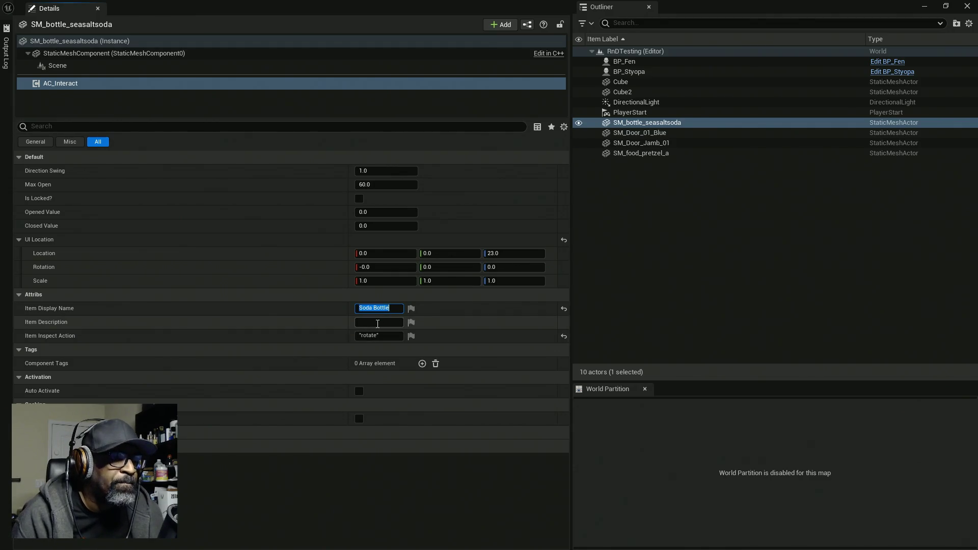
pyautogui.click(377, 324)
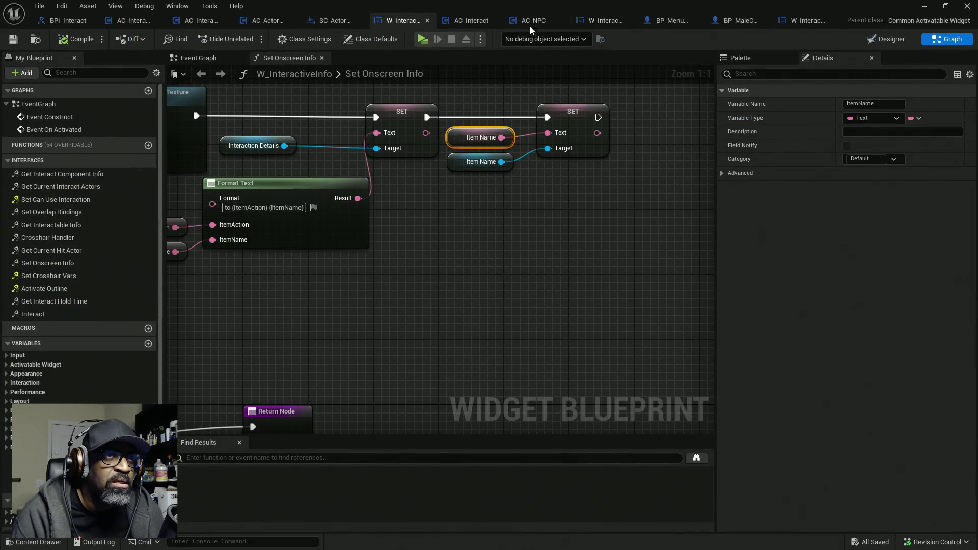
pyautogui.moveTo(555, 5)
pyautogui.mouseDown()
pyautogui.moveTo(127, 138)
pyautogui.moveTo(168, 128)
pyautogui.moveTo(218, 21)
pyautogui.mouseUp()
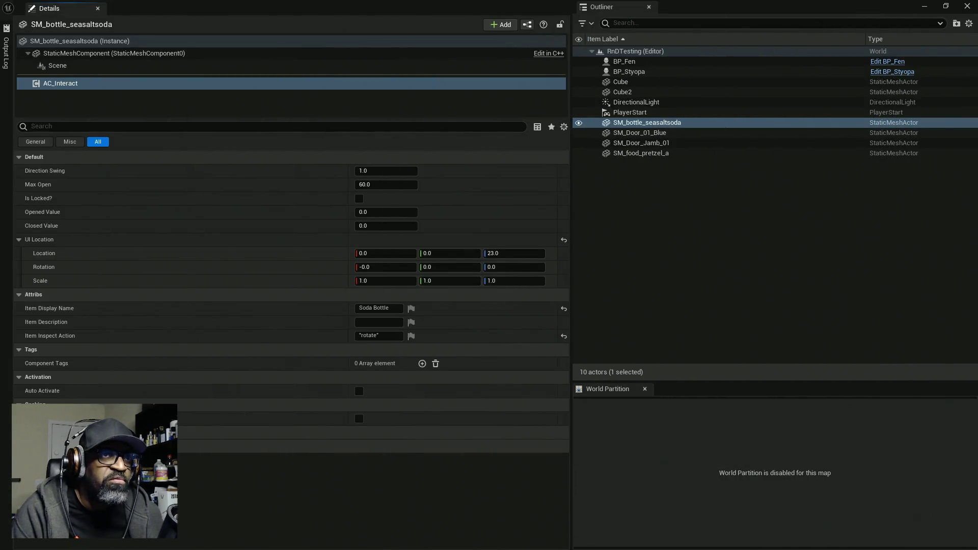
pyautogui.moveTo(465, 6)
pyautogui.mouseDown()
pyautogui.moveTo(286, 71)
pyautogui.moveTo(205, 210)
pyautogui.moveTo(268, 214)
pyautogui.mouseUp()
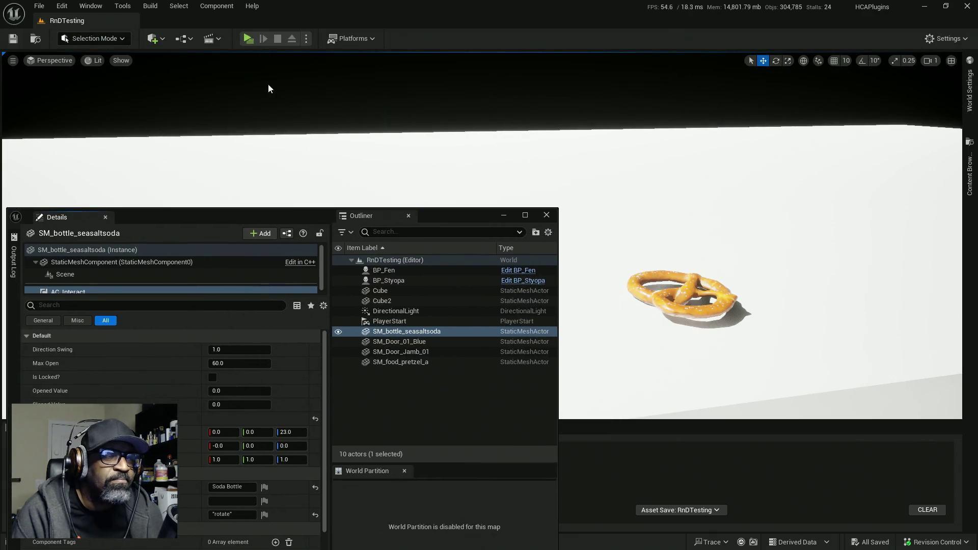
# - Cancel the play test at the Blueprint Compilation Errors prompt, then save RnDTesting with Ctrl+S
pyautogui.click(247, 39)
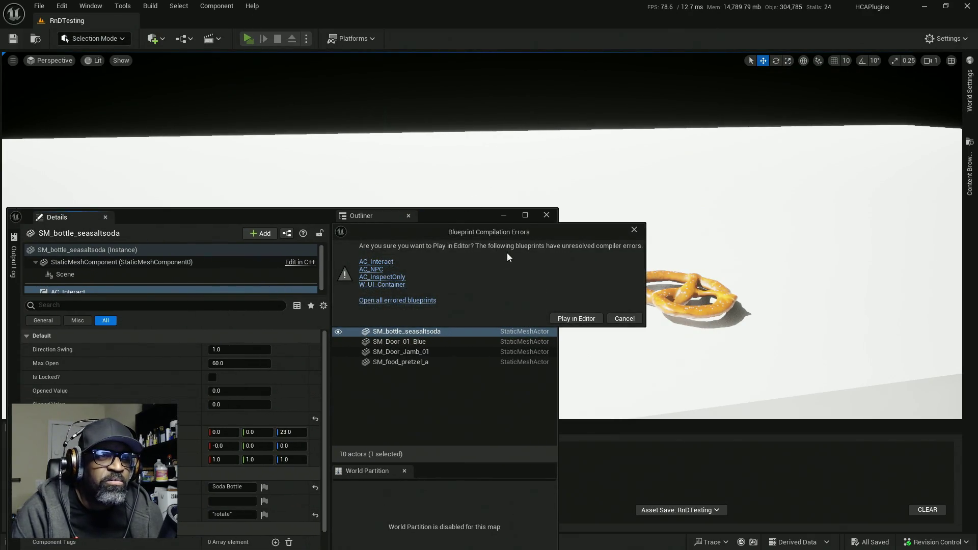
pyautogui.click(381, 271)
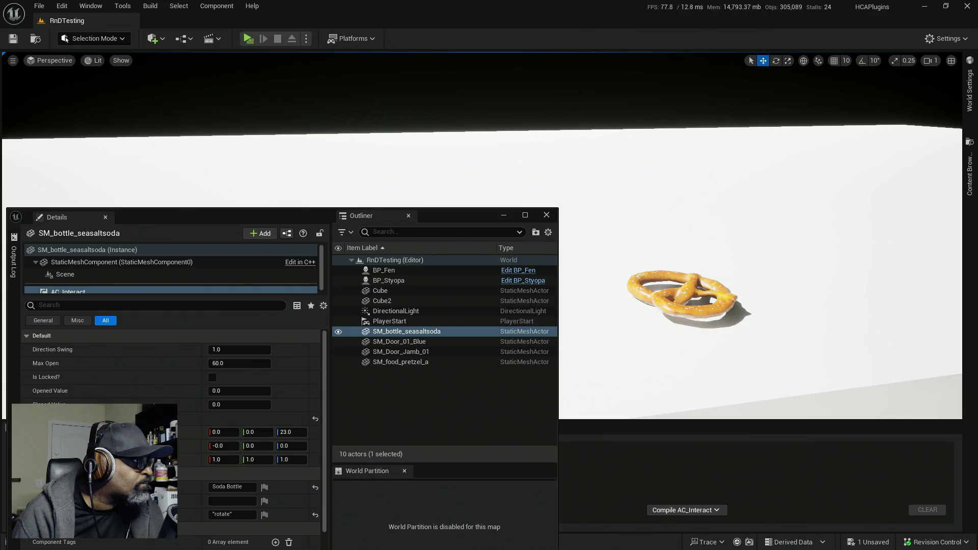
pyautogui.hotkey('ctrl', 's')
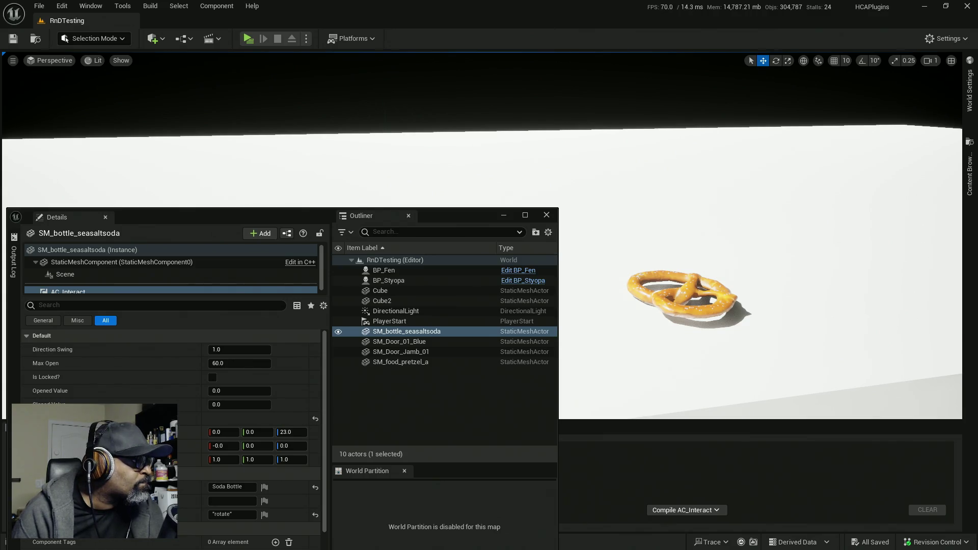
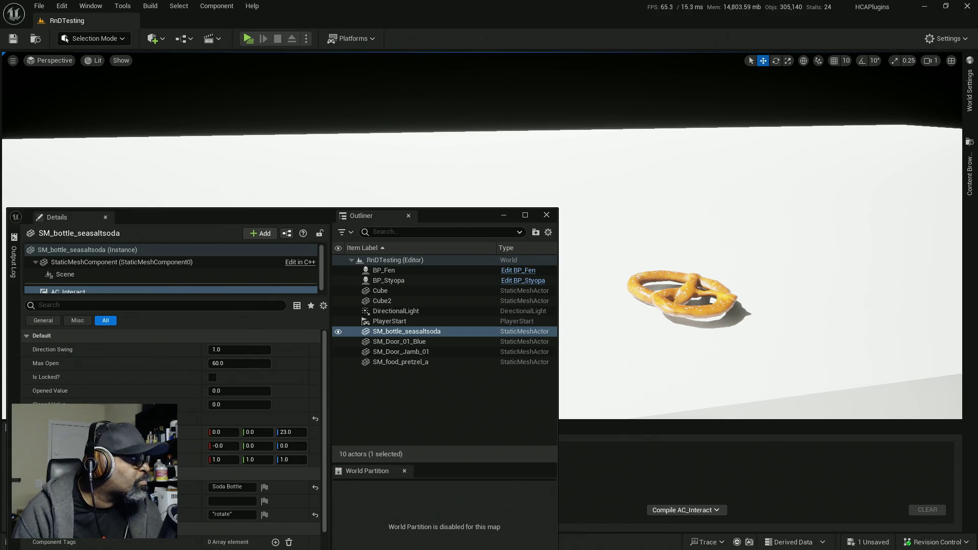
# - Save the level and modified assets, then try to play, hitting compile errors in three blueprints
pyautogui.hotkey('ctrl', 's')
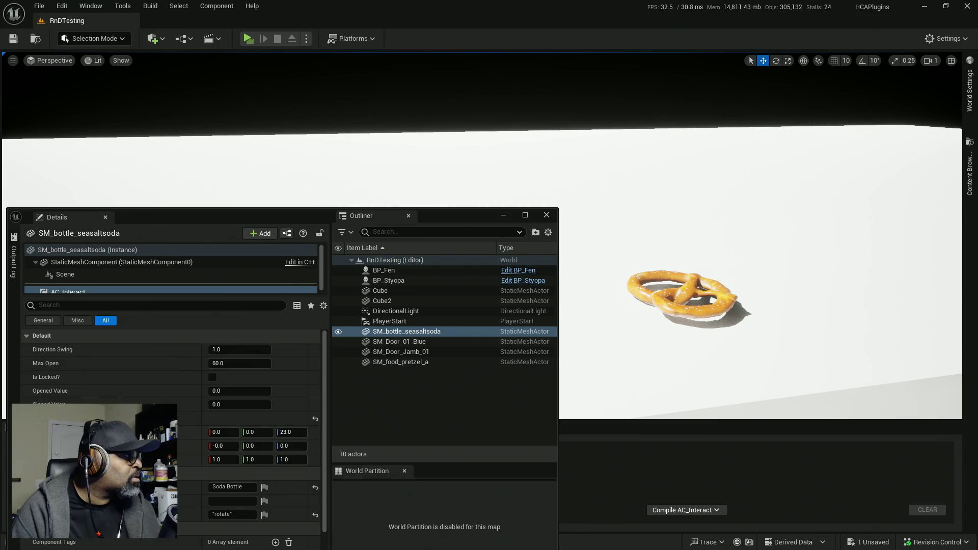
pyautogui.hotkey('ctrl', 's')
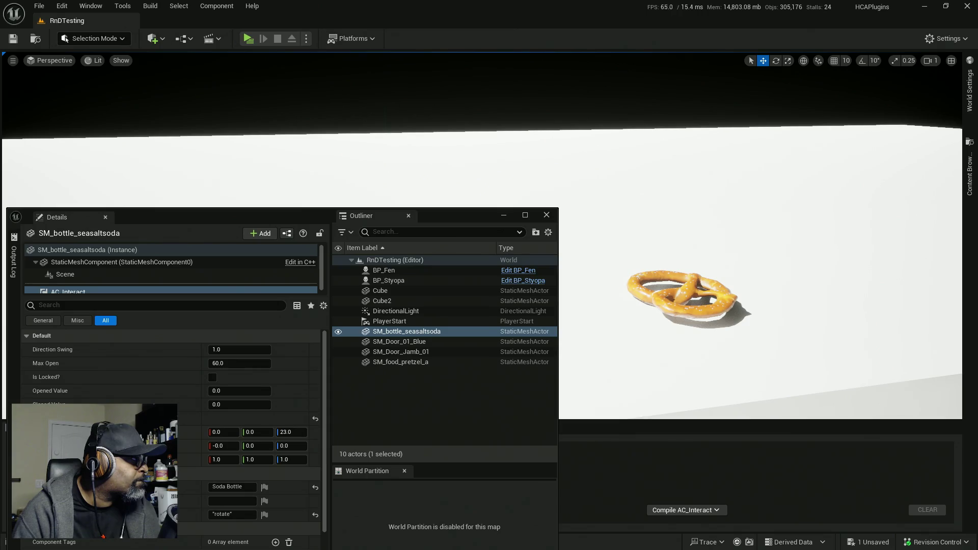
pyautogui.hotkey('ctrl', 's')
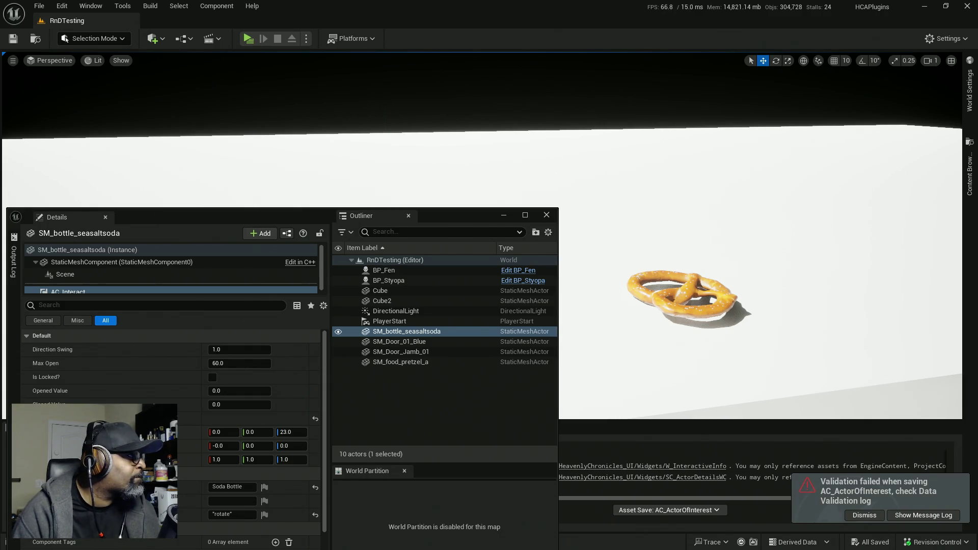
pyautogui.click(247, 39)
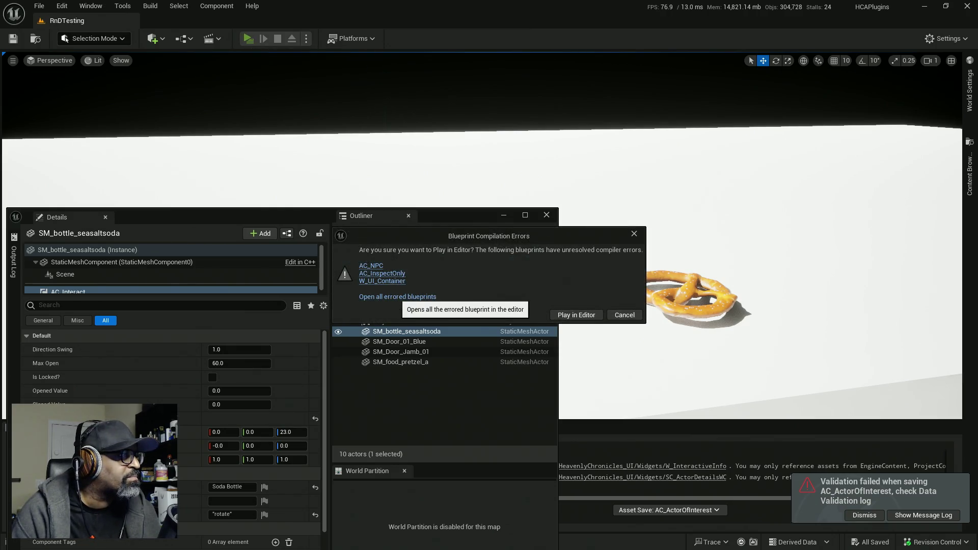
# - Open all errored blueprints, save, and bring up AC_InspectOnly's failing Set Onscreen Info graph
pyautogui.click(399, 297)
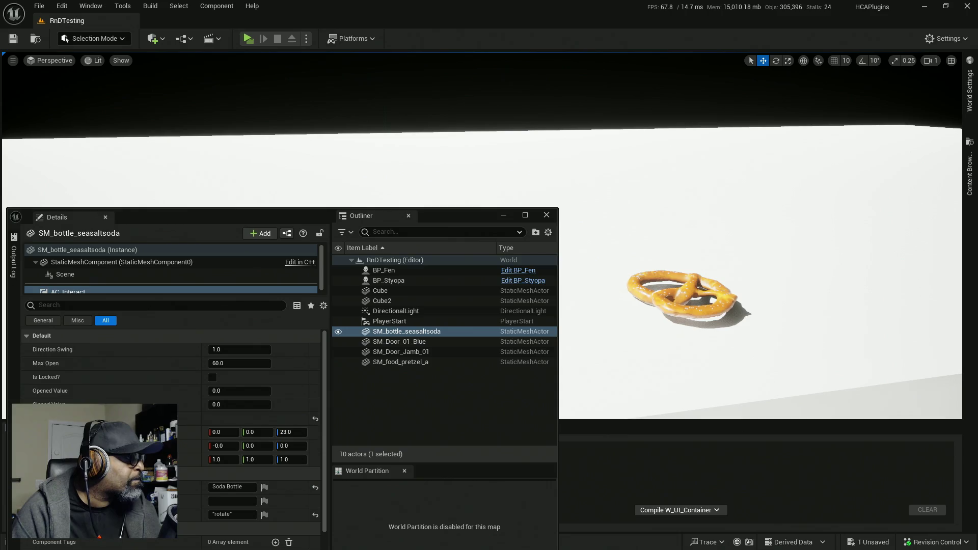
pyautogui.hotkey('ctrl', 's')
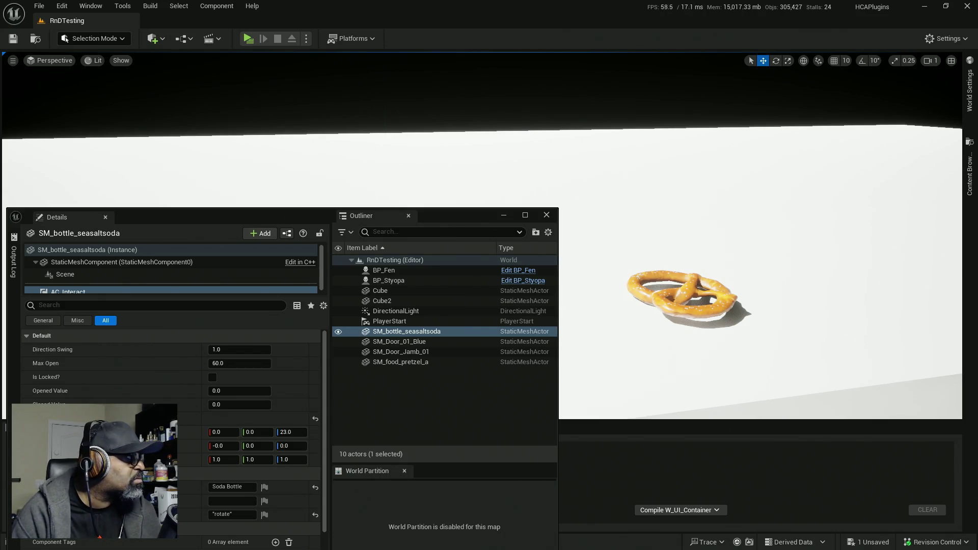
pyautogui.hotkey('ctrl', 's')
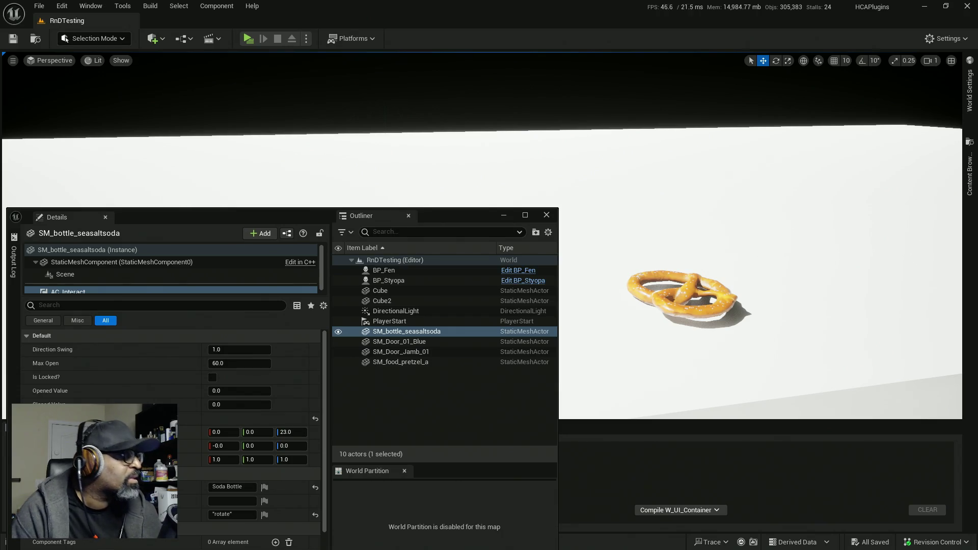
pyautogui.hotkey('alt', 'Tab')
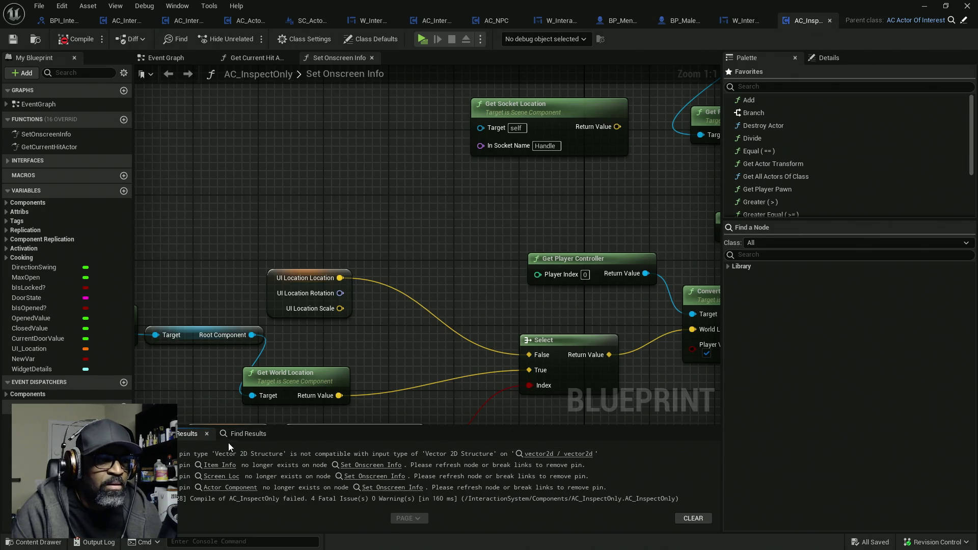
# - Jump to the first error and delete the broken node group in Set Onscreen Info
pyautogui.click(553, 455)
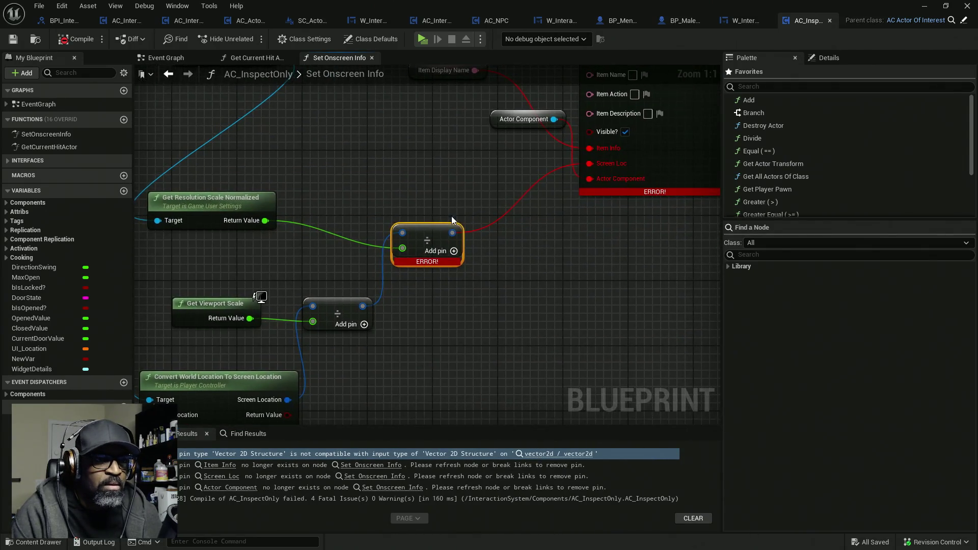
pyautogui.scroll(-10, 476, 237)
pyautogui.scroll(1, 478, 235)
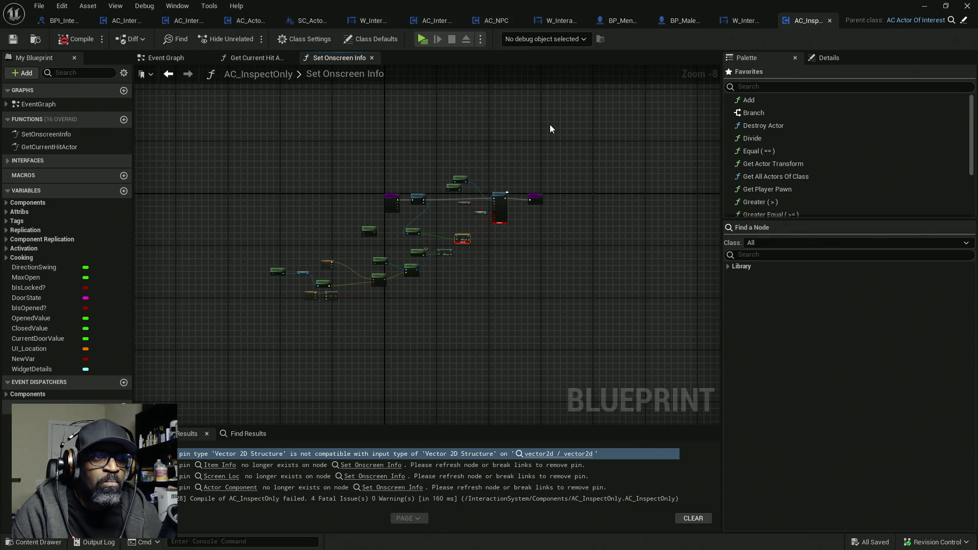
pyautogui.moveTo(532, 137)
pyautogui.mouseDown()
pyautogui.moveTo(456, 273)
pyautogui.moveTo(352, 314)
pyautogui.moveTo(402, 318)
pyautogui.moveTo(652, 286)
pyautogui.mouseUp()
pyautogui.scroll(4, 400, 254)
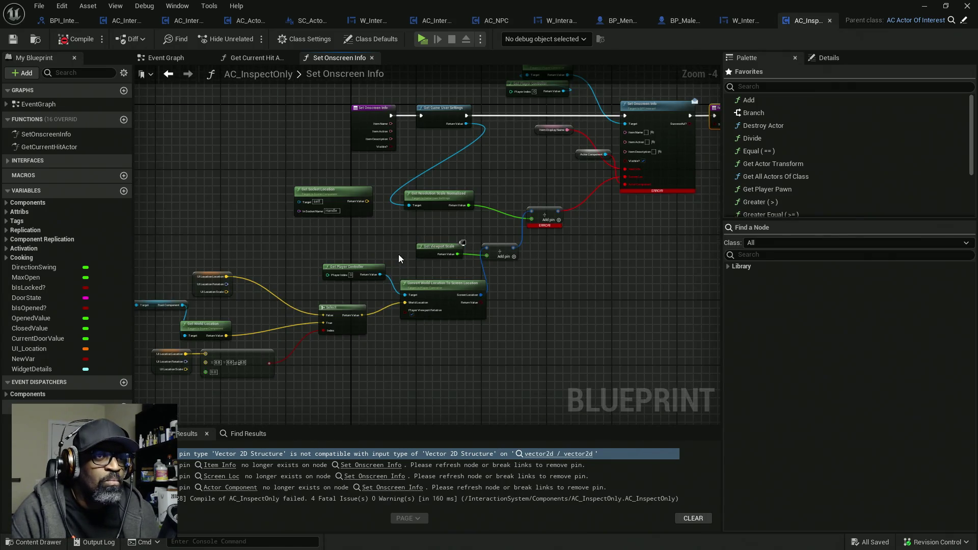
pyautogui.scroll(-2, 399, 255)
pyautogui.moveTo(549, 129)
pyautogui.mouseDown()
pyautogui.moveTo(498, 235)
pyautogui.moveTo(421, 276)
pyautogui.mouseUp()
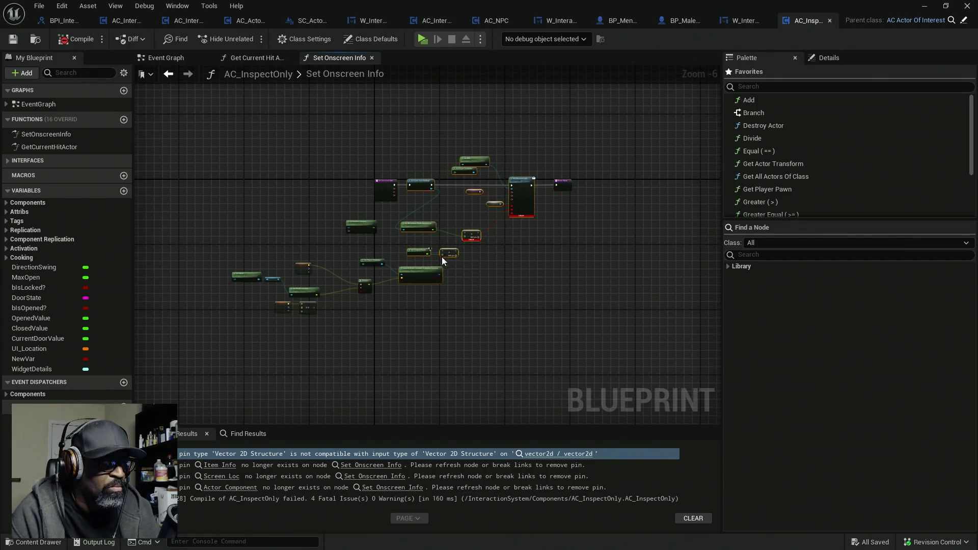
pyautogui.press('Delete')
# - Delete the remaining lower-left nodes and place the return node beside the function entry
pyautogui.moveTo(415, 331); pyautogui.dragTo(227, 214)
pyautogui.press('Delete')
pyautogui.scroll(1, 488, 186)
pyautogui.moveTo(578, 183); pyautogui.dragTo(396, 183)
pyautogui.scroll(5, 375, 188)
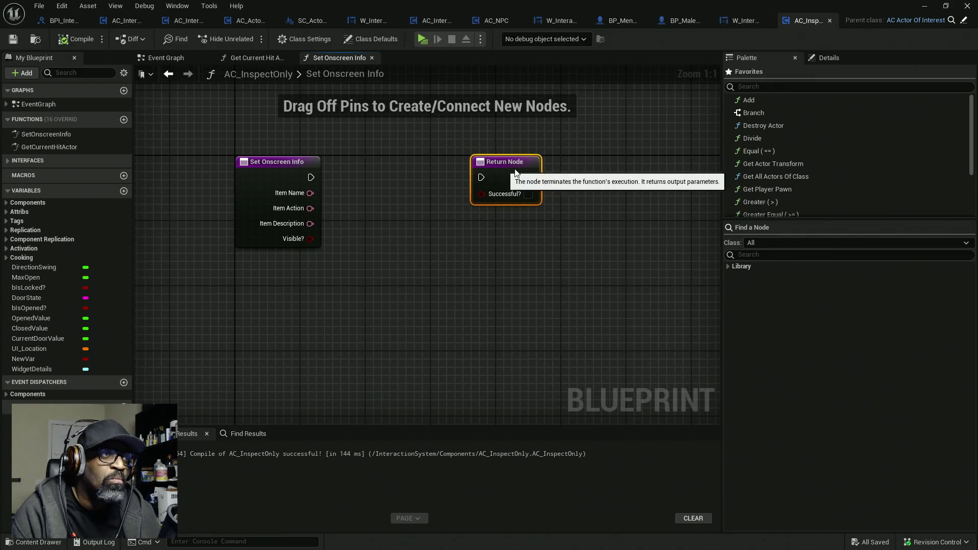
pyautogui.moveTo(481, 176); pyautogui.dragTo(547, 176)
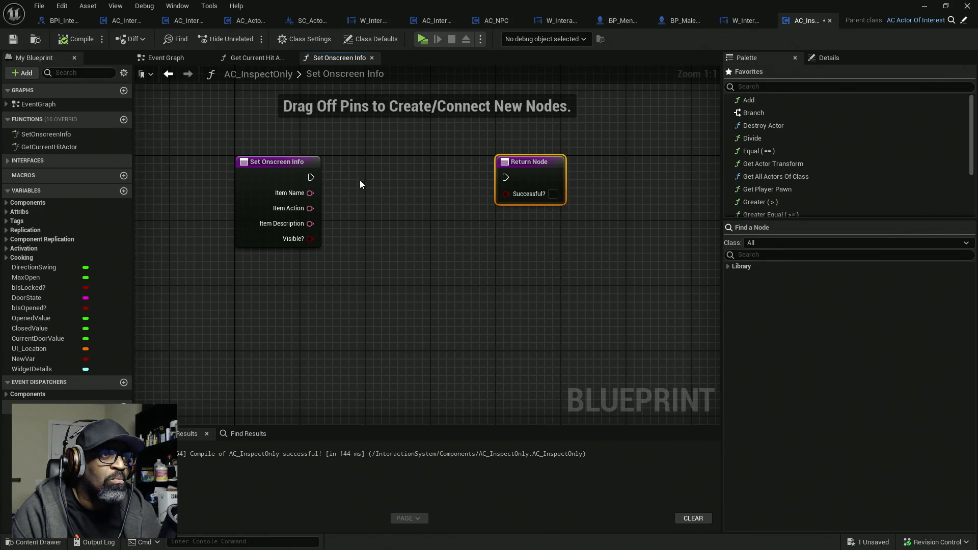
# - Delete the SetOnscreenInfo function override and recompile AC_InspectOnly
pyautogui.click(48, 134)
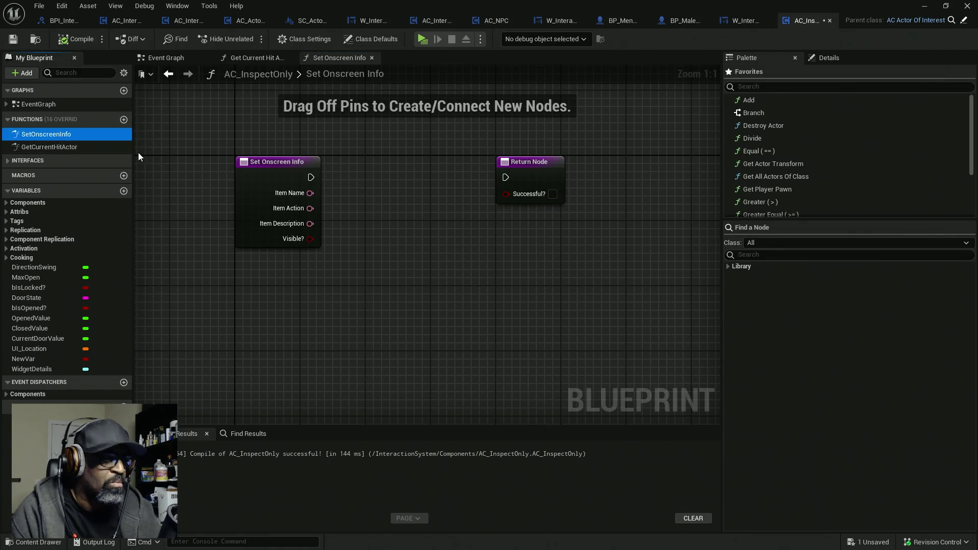
pyautogui.press('Delete')
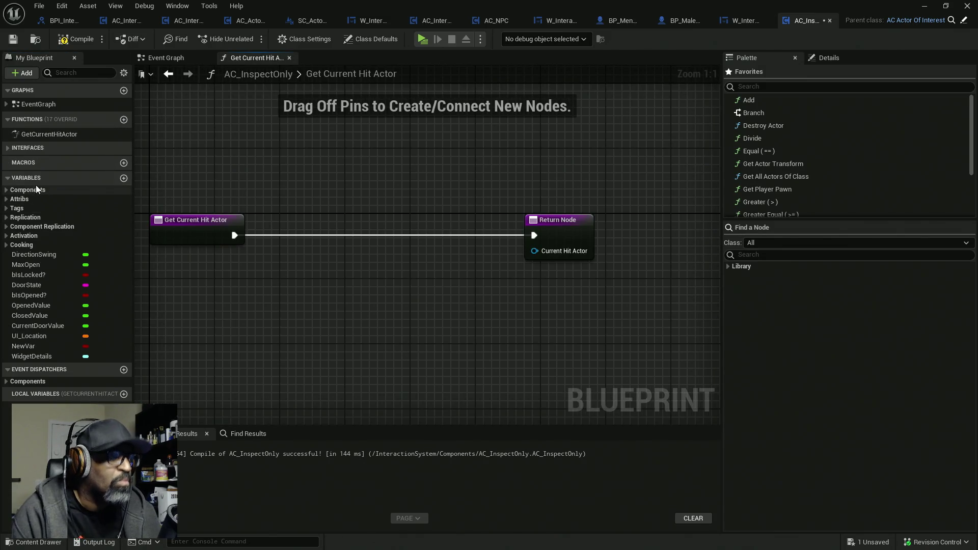
pyautogui.click(76, 37)
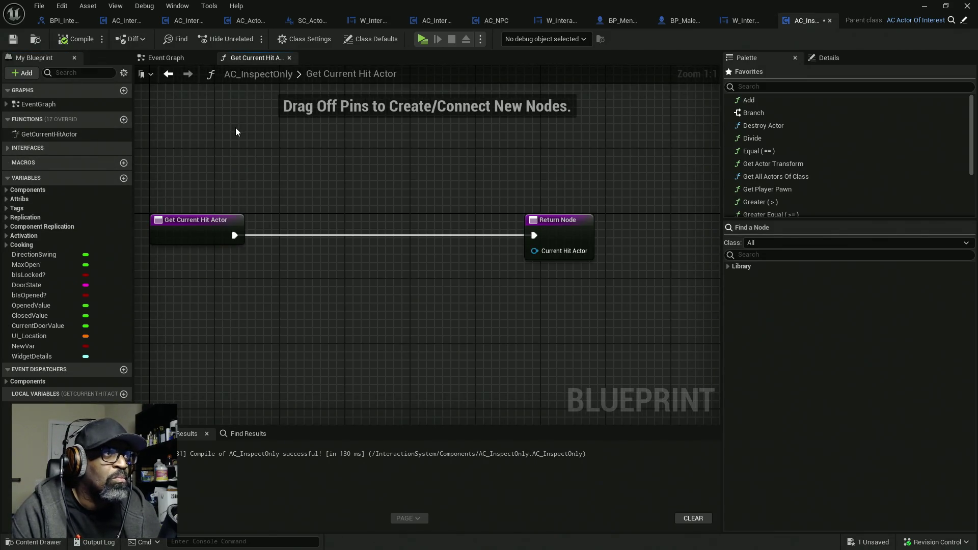
# - Close AC_InspectOnly, move the editor window aside, and retry playing the level
pyautogui.click(830, 21)
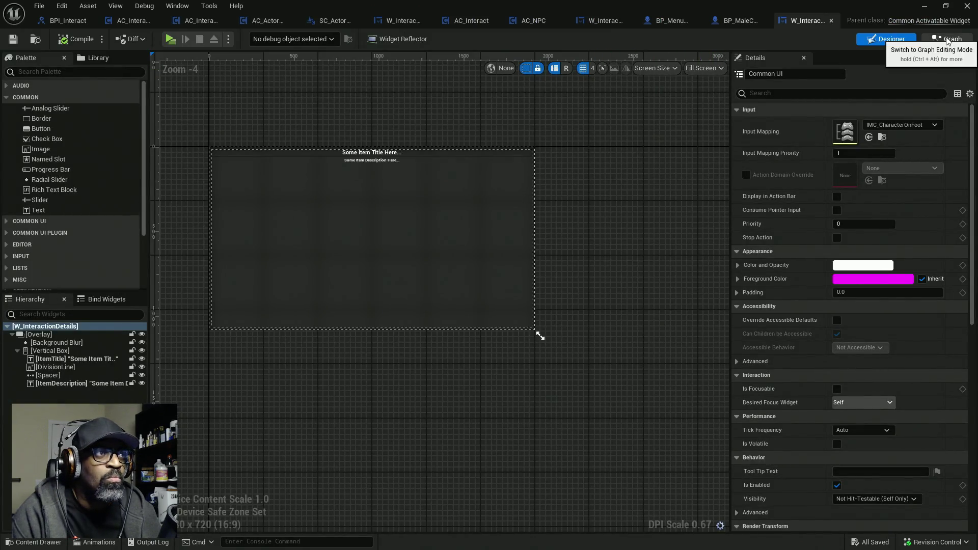
pyautogui.click(934, 43)
pyautogui.click(886, 39)
pyautogui.moveTo(331, 8)
pyautogui.mouseDown()
pyautogui.moveTo(51, 135)
pyautogui.moveTo(0, 137)
pyautogui.mouseUp()
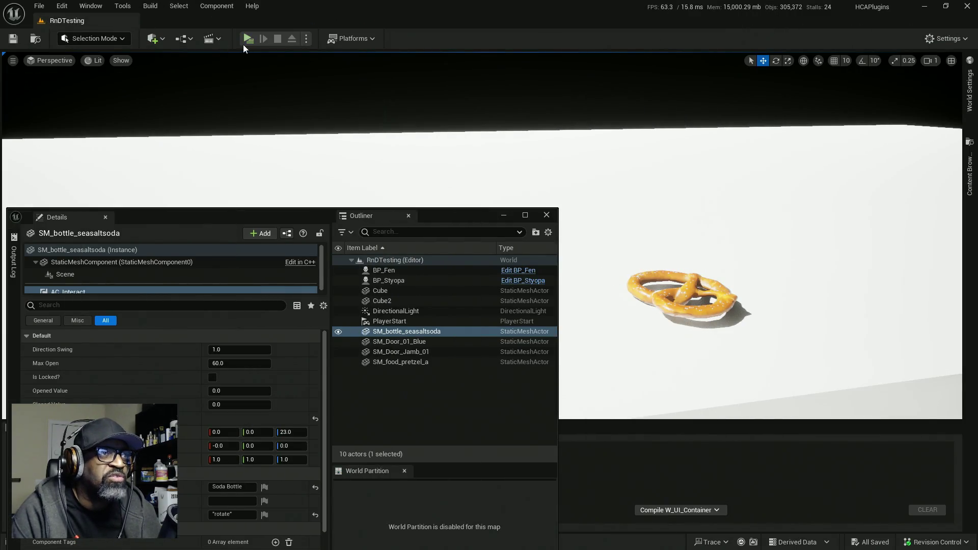
pyautogui.click(249, 39)
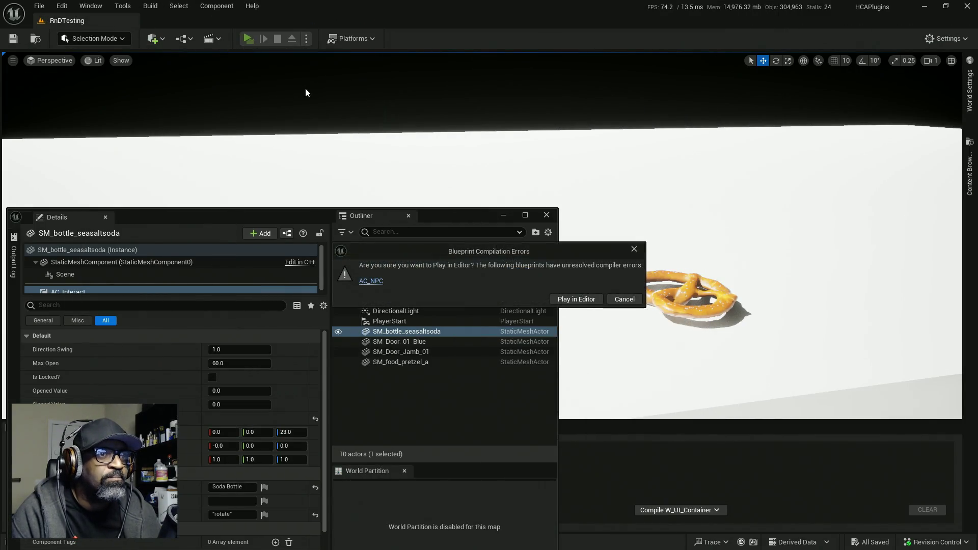
# - Open AC_NPC and delete its old Set Onscreen Info nodes, leaving only entry and return
pyautogui.click(371, 281)
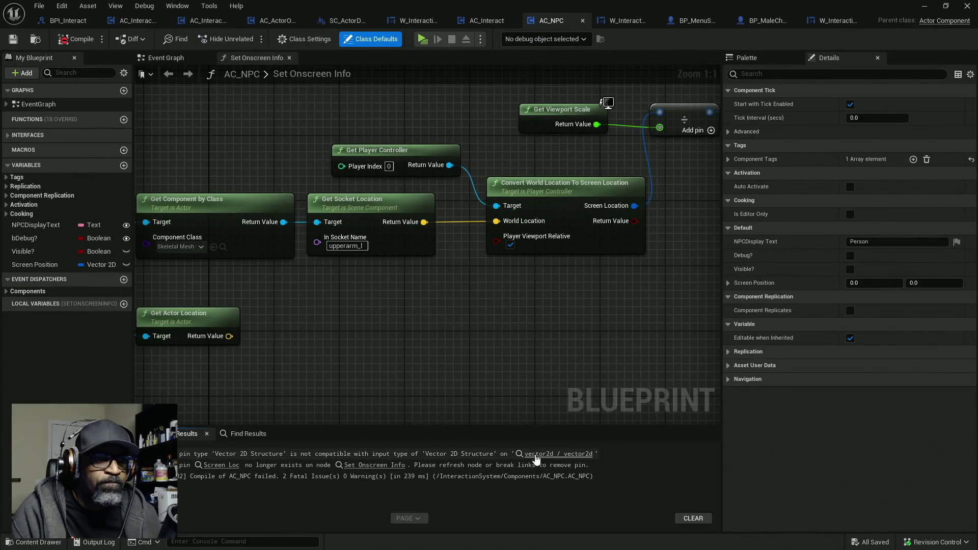
pyautogui.click(556, 454)
pyautogui.scroll(-7, 509, 250)
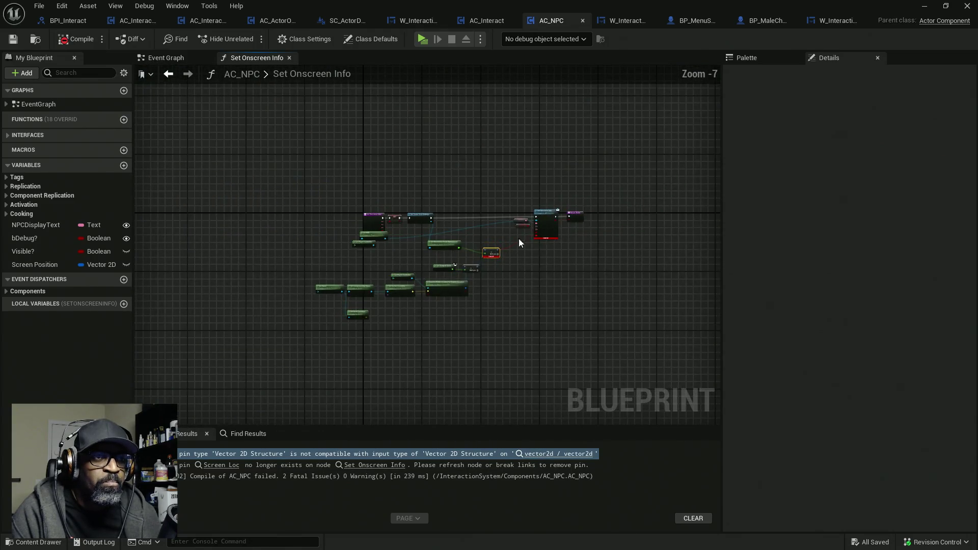
pyautogui.moveTo(560, 194)
pyautogui.mouseDown()
pyautogui.moveTo(341, 323)
pyautogui.moveTo(289, 327)
pyautogui.mouseUp()
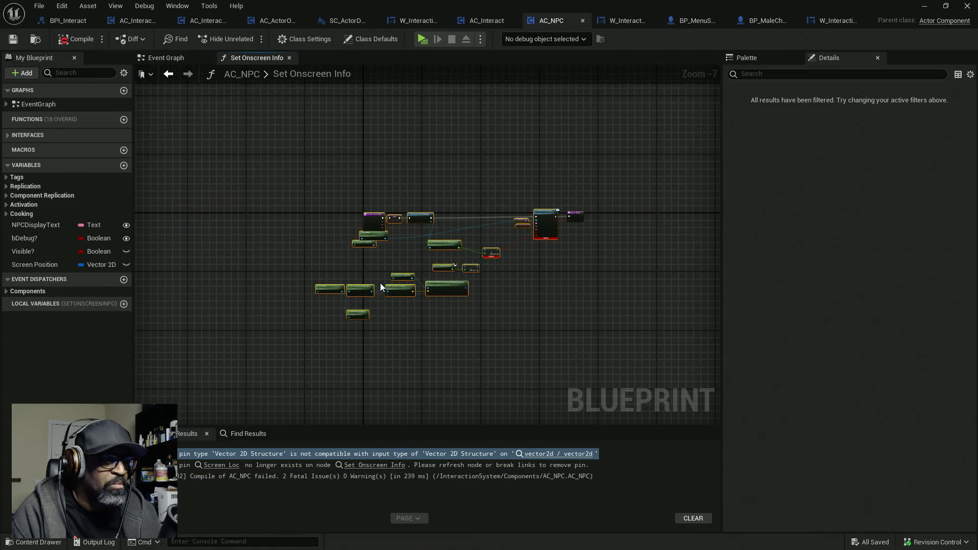
pyautogui.press('Delete')
pyautogui.moveTo(573, 217); pyautogui.dragTo(392, 221)
# - Compile AC_NPC with F7 and move its editor aside to bring the level editor forward
pyautogui.scroll(7, 410, 224)
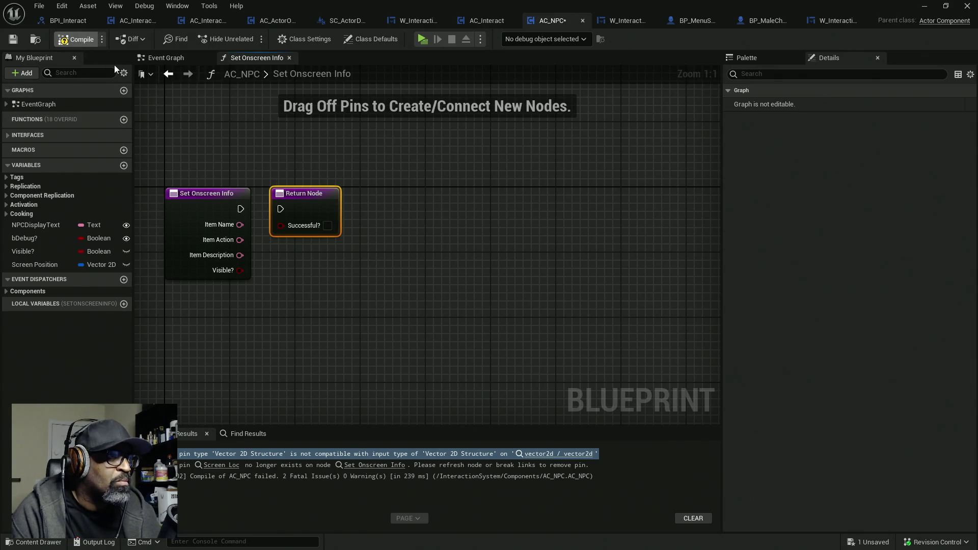
pyautogui.press('F7')
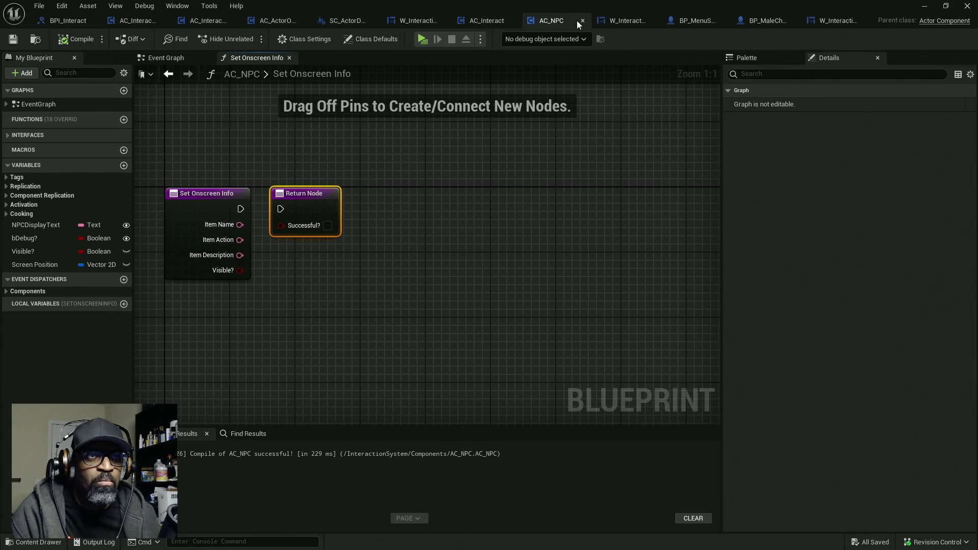
pyautogui.moveTo(812, 5)
pyautogui.mouseDown()
pyautogui.moveTo(330, 133)
pyautogui.moveTo(190, 120)
pyautogui.mouseUp()
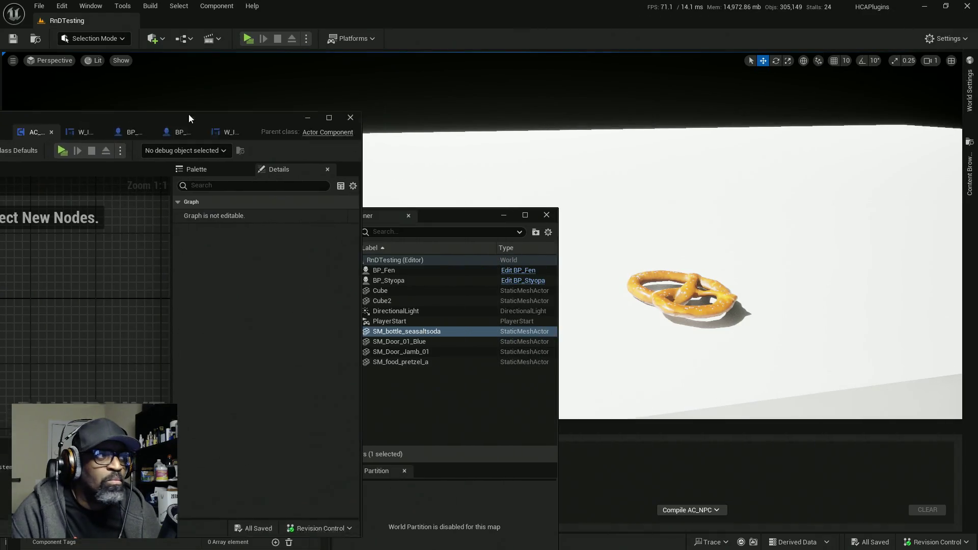
pyautogui.click(190, 120)
# - Play-test by walking toward the door and pretzel, then stop and view SC_ActorDetailsWC's Set Onscreen Info
pyautogui.click(258, 41)
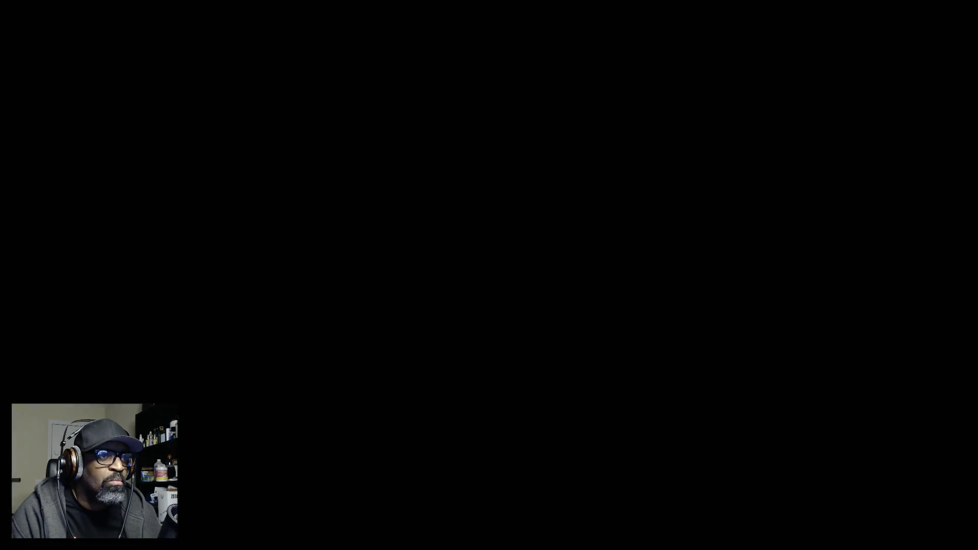
pyautogui.press('w')
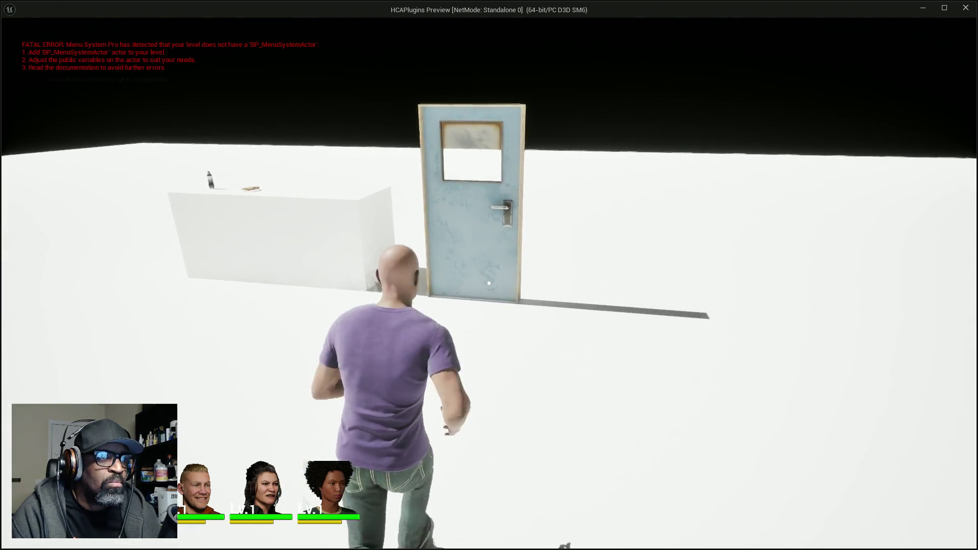
pyautogui.press('w')
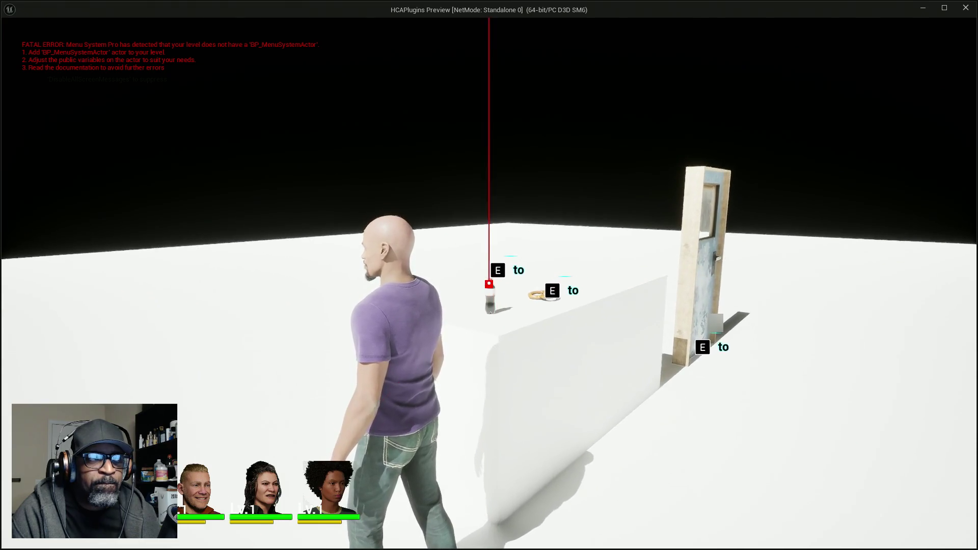
pyautogui.press('Escape')
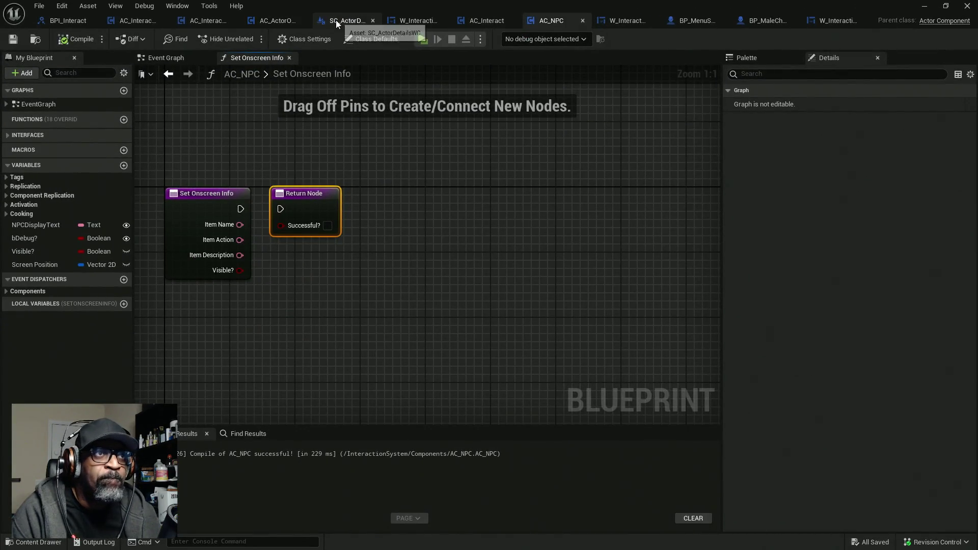
pyautogui.click(336, 22)
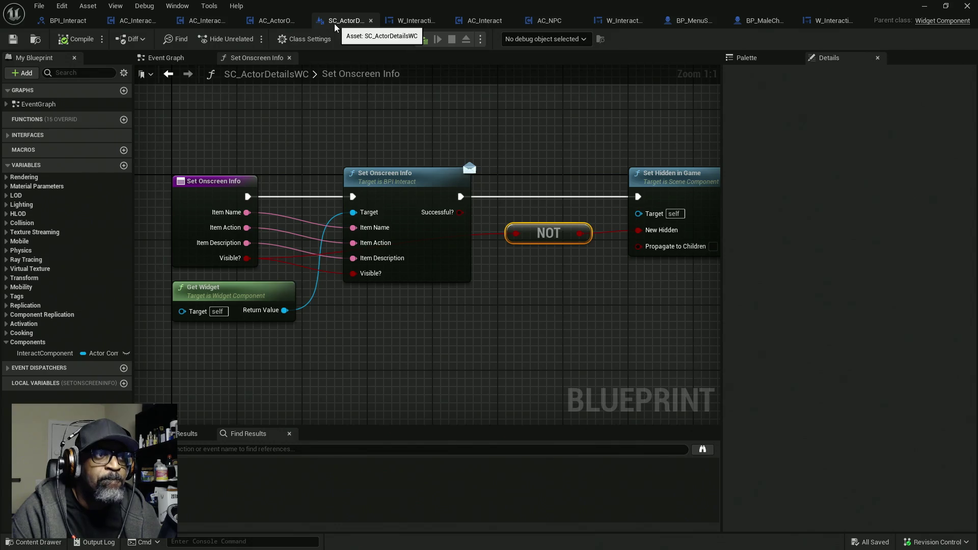
# - Inspect AC_ActorOfInterest's Set Onscreen Info entry node, then move the Blueprint window aside to reach the level
pyautogui.click(275, 22)
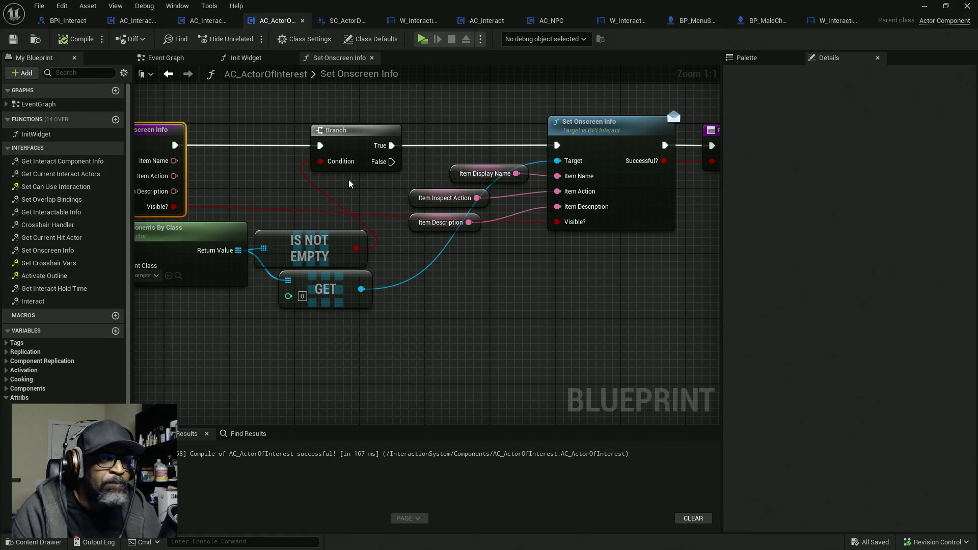
pyautogui.moveTo(292, 193); pyautogui.dragTo(409, 170)
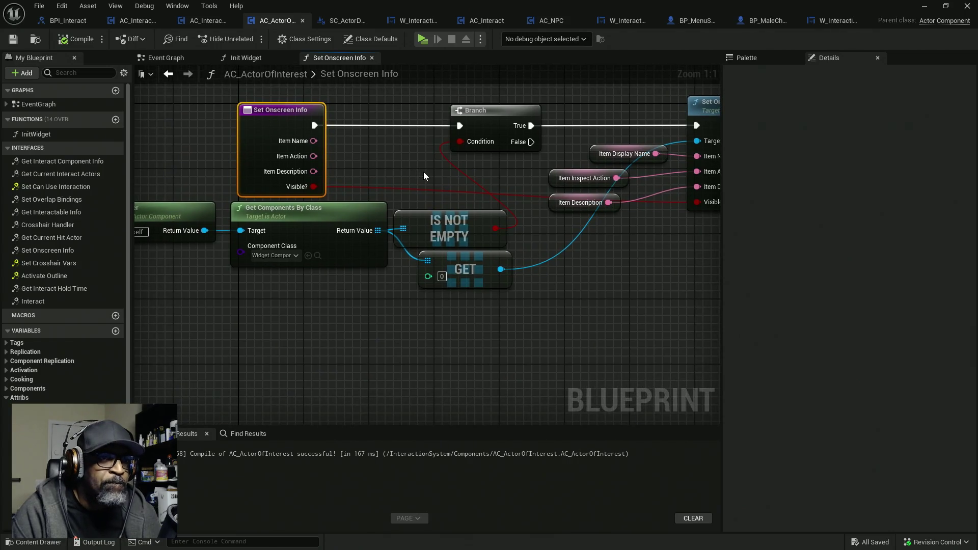
pyautogui.scroll(-5, 424, 173)
pyautogui.scroll(4, 425, 173)
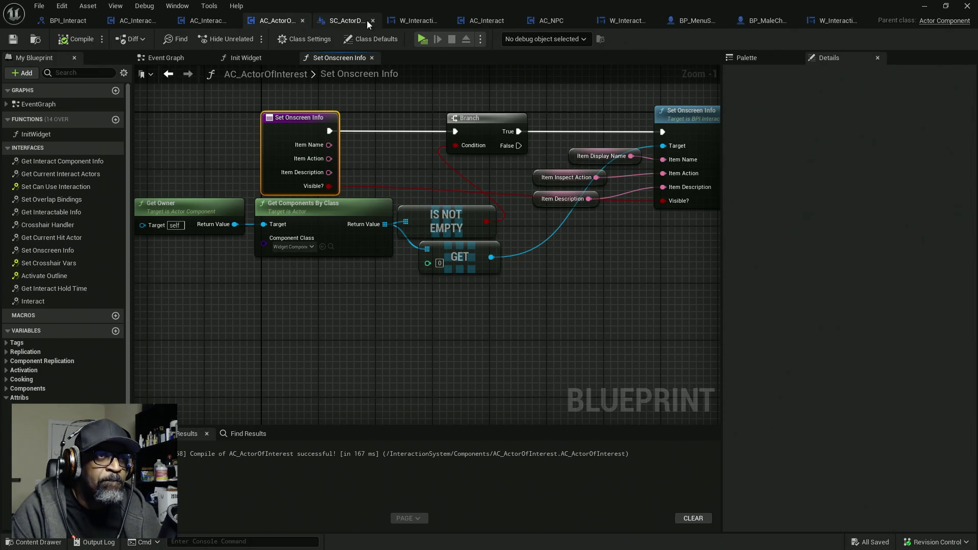
pyautogui.moveTo(726, 4)
pyautogui.mouseDown()
pyautogui.moveTo(420, 84)
pyautogui.moveTo(175, 108)
pyautogui.moveTo(102, 540)
pyautogui.mouseUp()
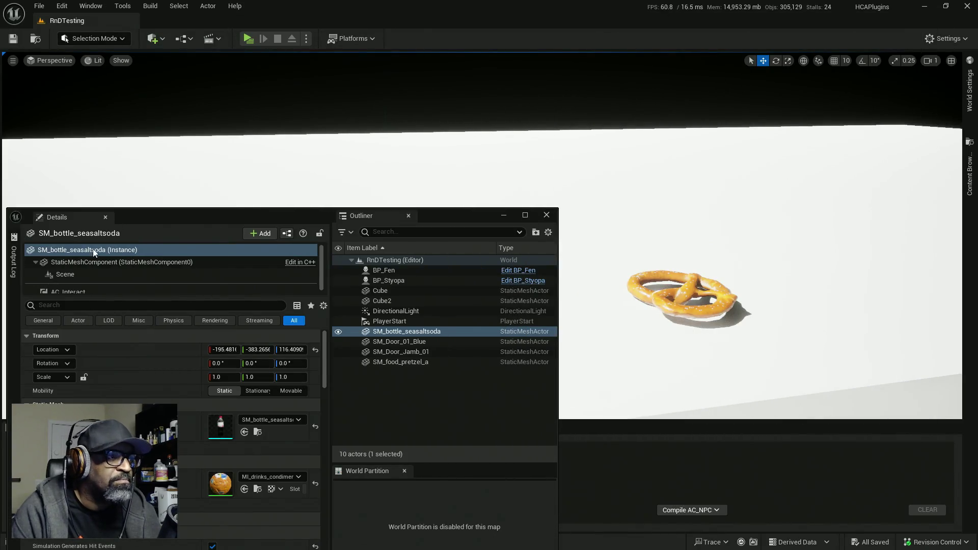
# - Find the AC_Interact component in the details panel and open its blueprint for editing
pyautogui.moveTo(163, 218); pyautogui.dragTo(225, 93)
pyautogui.click(159, 164)
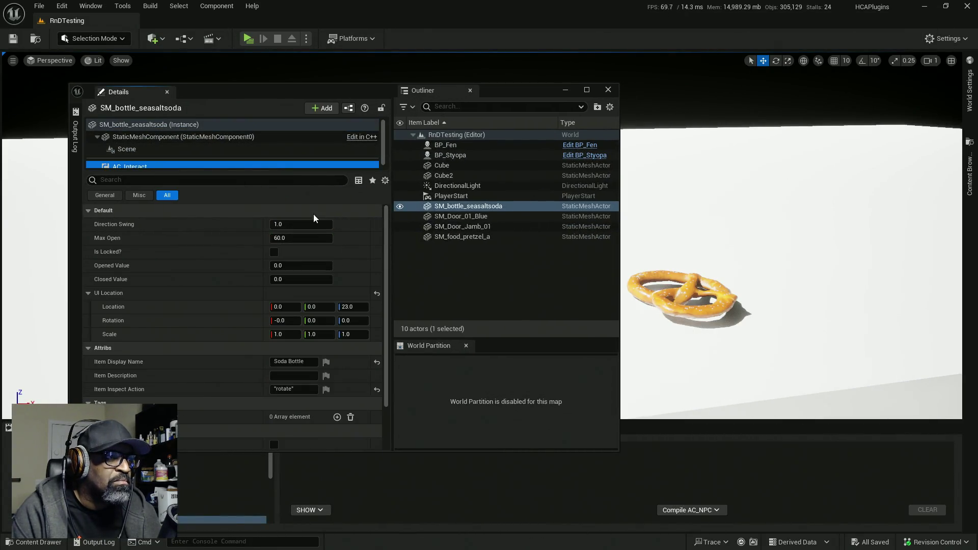
pyautogui.moveTo(288, 170); pyautogui.dragTo(233, 182)
pyautogui.rightClick(109, 169)
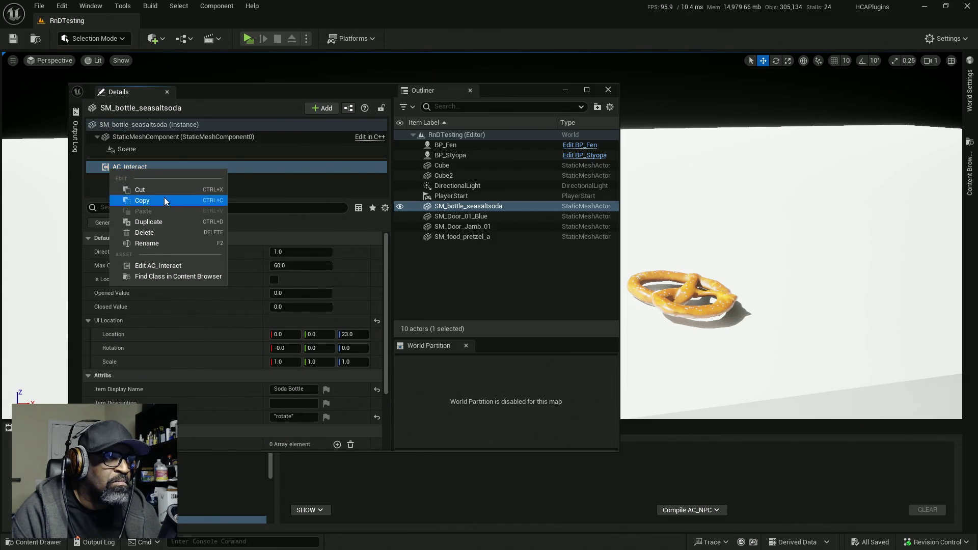
pyautogui.click(153, 264)
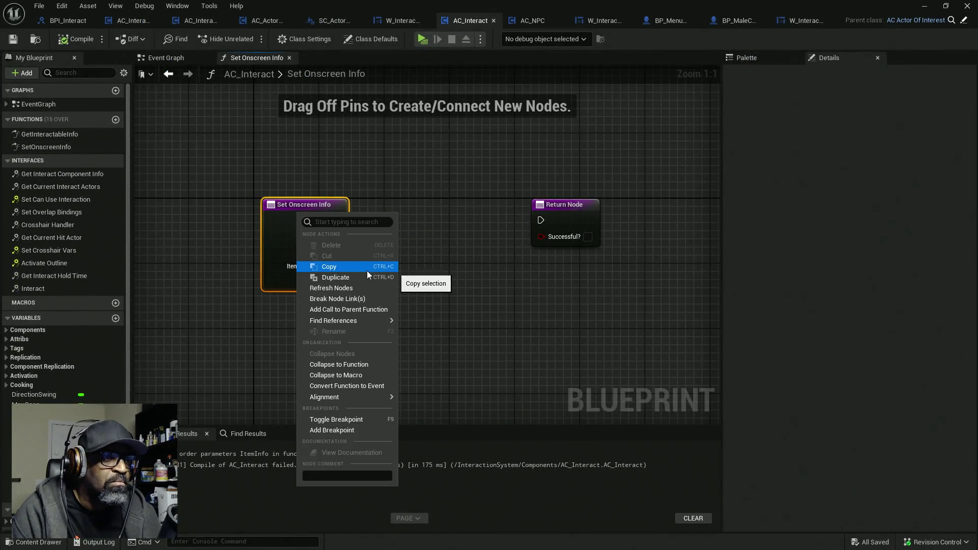
# - Add a parent Set Onscreen Info call, wire execution, description and visibility through, and compile
pyautogui.click(350, 309)
pyautogui.moveTo(340, 303)
pyautogui.mouseDown()
pyautogui.moveTo(430, 230)
pyautogui.moveTo(429, 202)
pyautogui.mouseUp()
pyautogui.moveTo(338, 220)
pyautogui.mouseDown()
pyautogui.moveTo(368, 221)
pyautogui.moveTo(338, 236)
pyautogui.moveTo(362, 250)
pyautogui.moveTo(337, 266)
pyautogui.moveTo(338, 281)
pyautogui.mouseUp()
pyautogui.moveTo(467, 236)
pyautogui.mouseDown()
pyautogui.moveTo(541, 236)
pyautogui.moveTo(468, 220)
pyautogui.mouseUp()
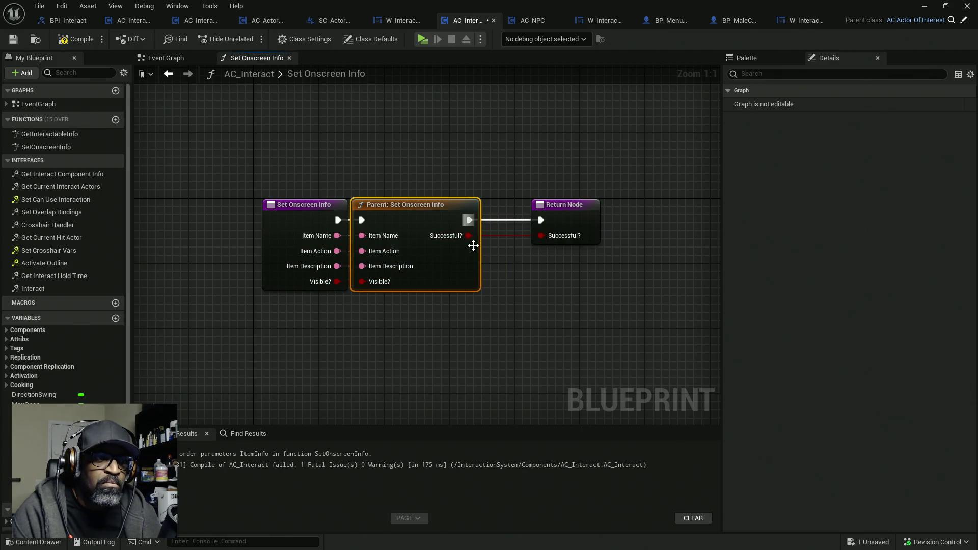
pyautogui.click(75, 38)
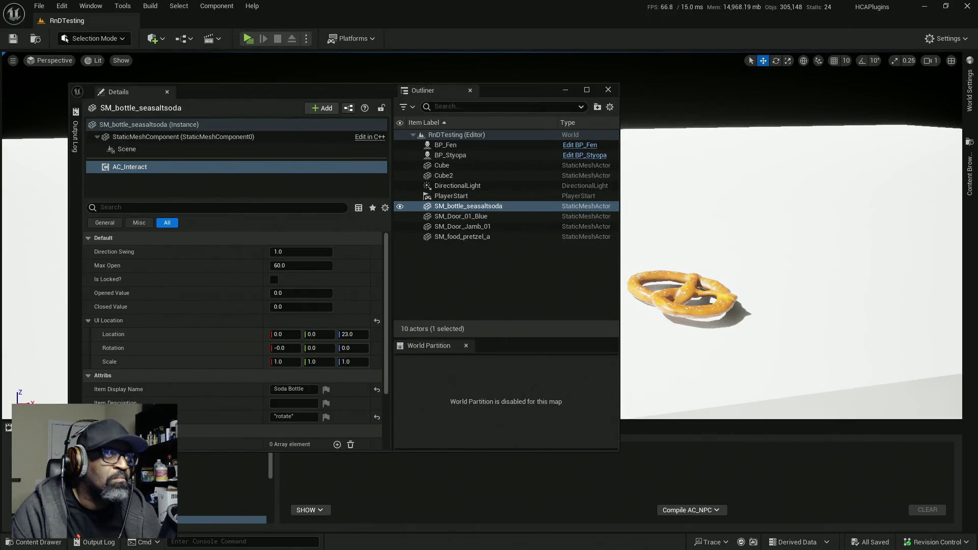
# - Play-test the level, walking up to the counter to face the items' 'E to' prompts
pyautogui.click(248, 39)
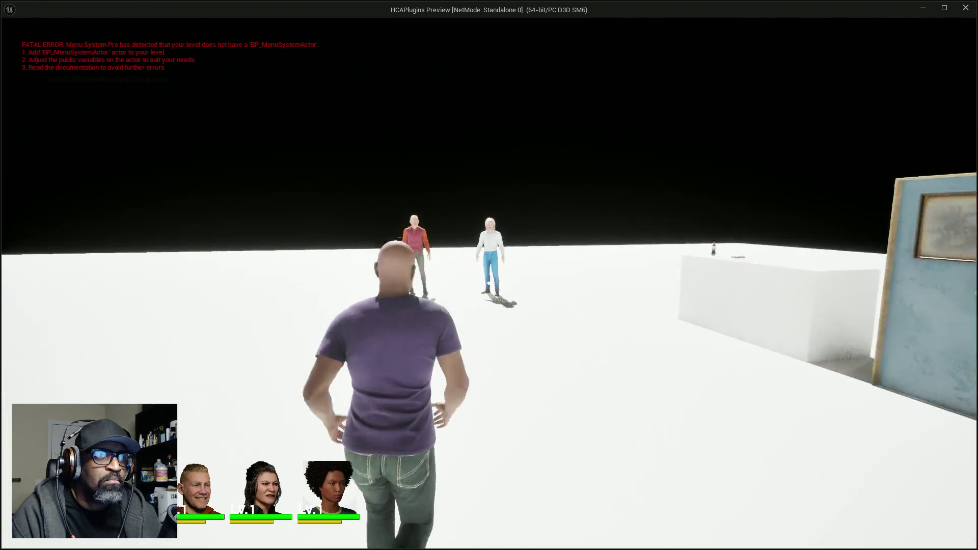
pyautogui.press('w')
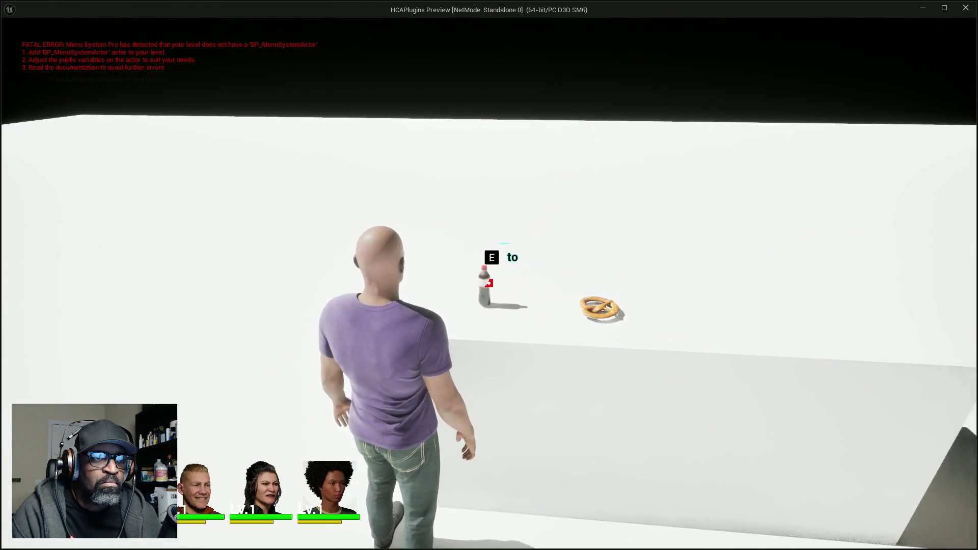
pyautogui.press('w')
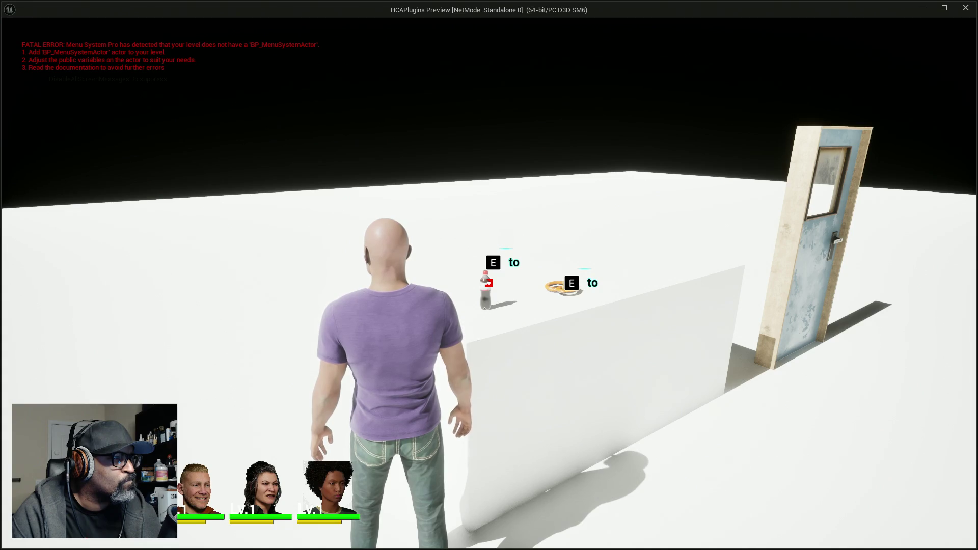
# - Pause the play session and bring the AC_Interact Blueprint window to the front
pyautogui.hotkey('alt', 'Tab')
pyautogui.hotkey('alt', 'Tab')
pyautogui.hotkey('alt', 'Tab')
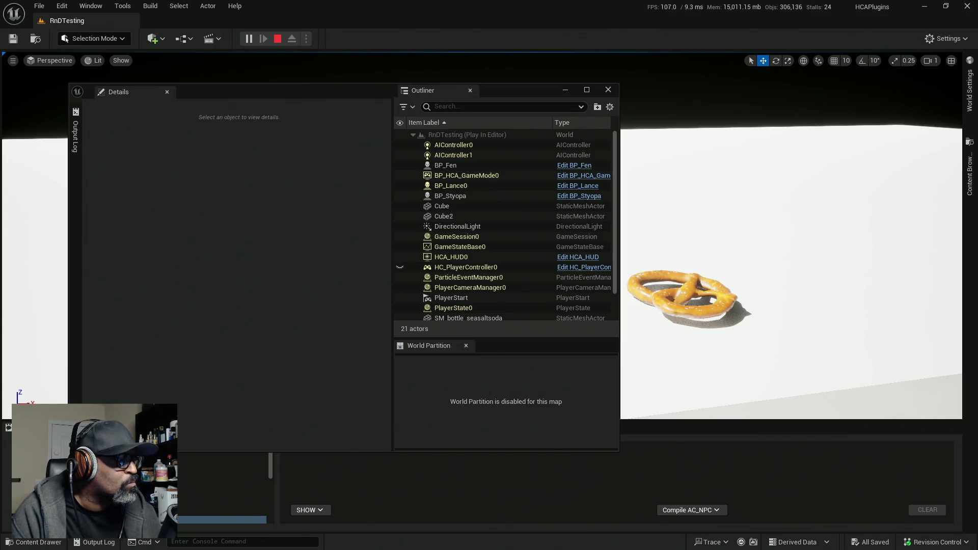
pyautogui.press('Pause')
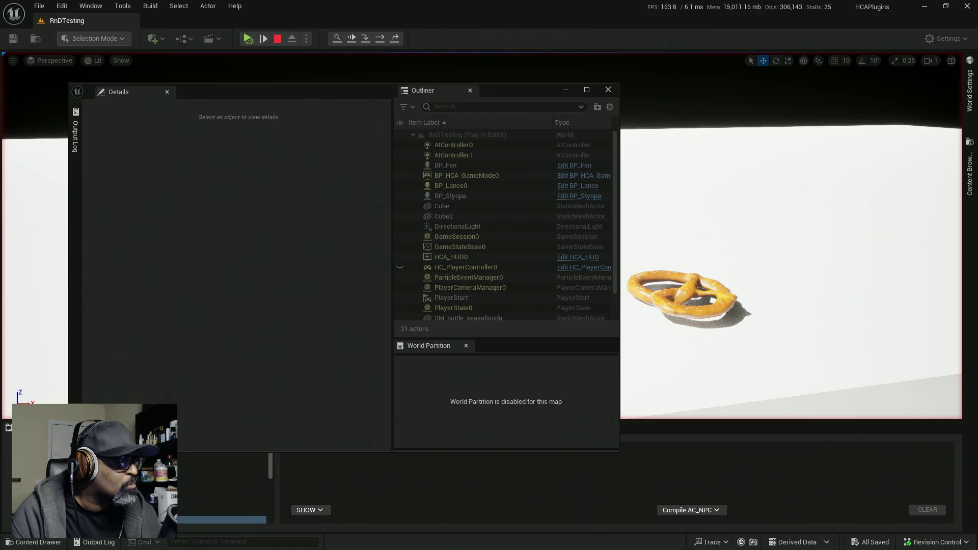
pyautogui.press('Pause')
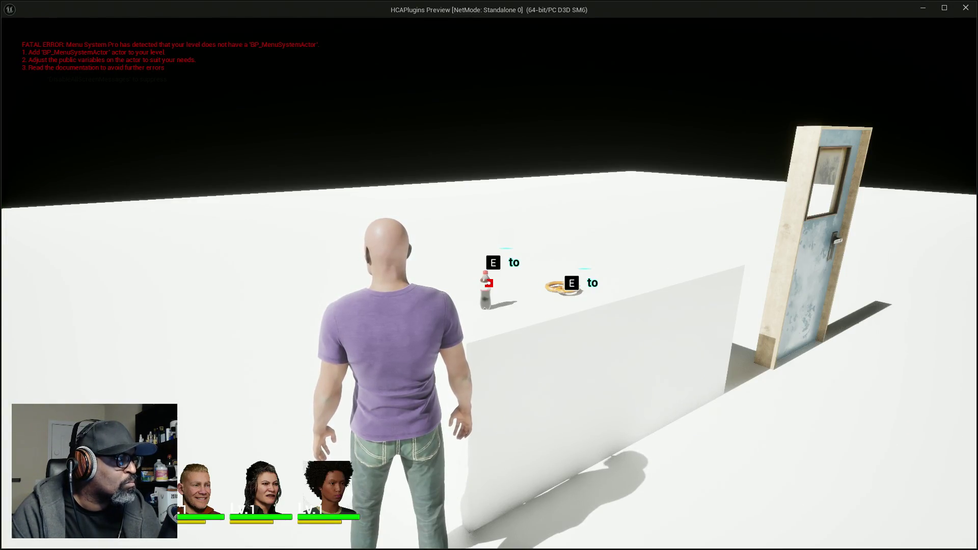
pyautogui.hotkey('alt', 'Tab')
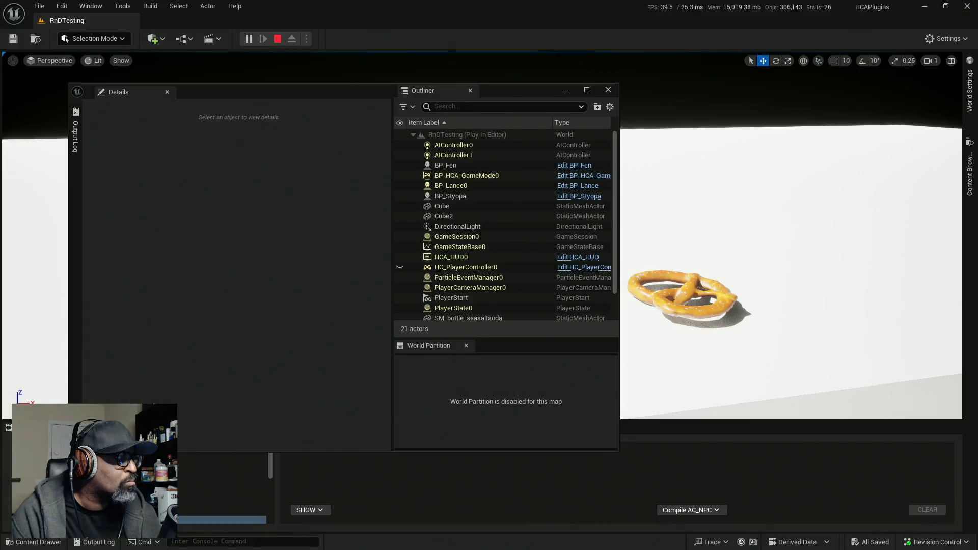
pyautogui.hotkey('alt', 'Tab')
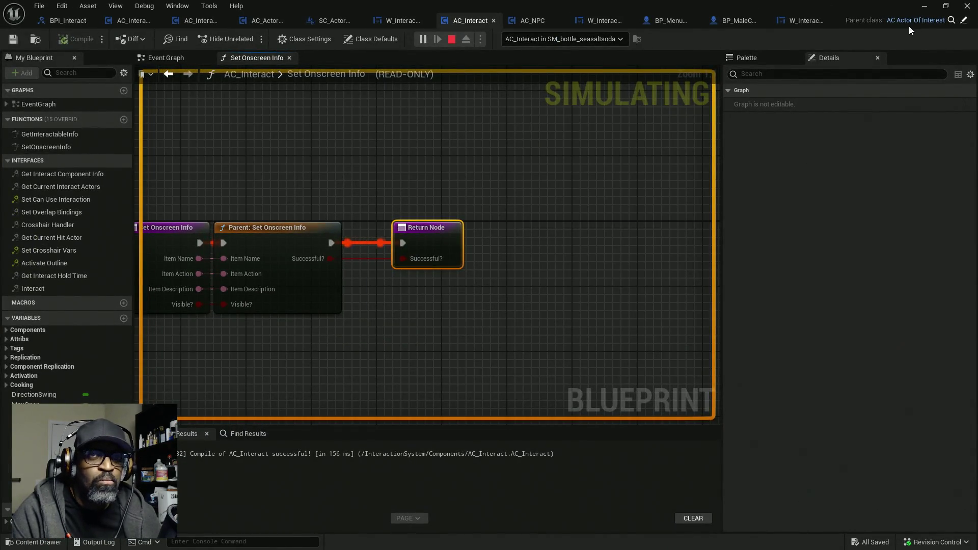
# - Switch to AC_ActorOfInterest and put a breakpoint on the Set Onscreen Info Return Node
pyautogui.click(965, 21)
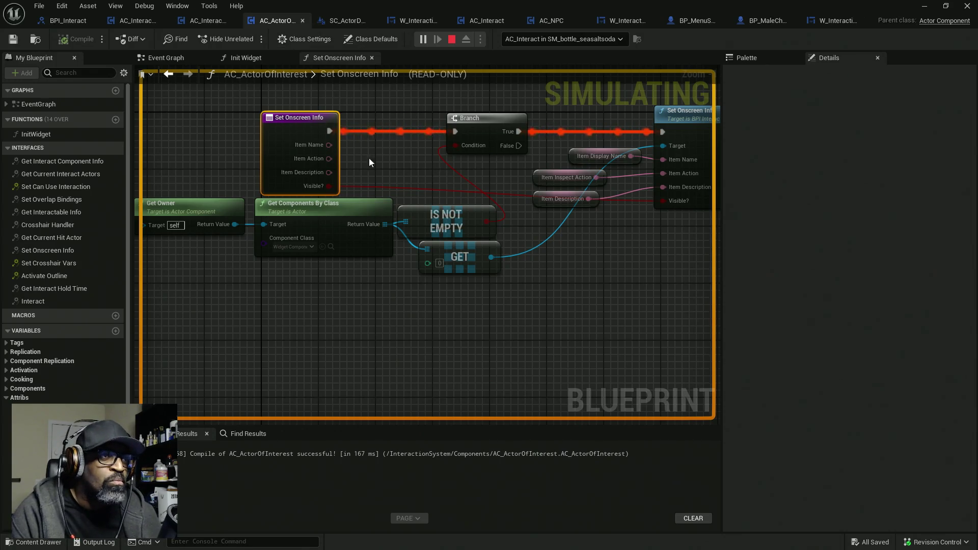
pyautogui.moveTo(320, 150)
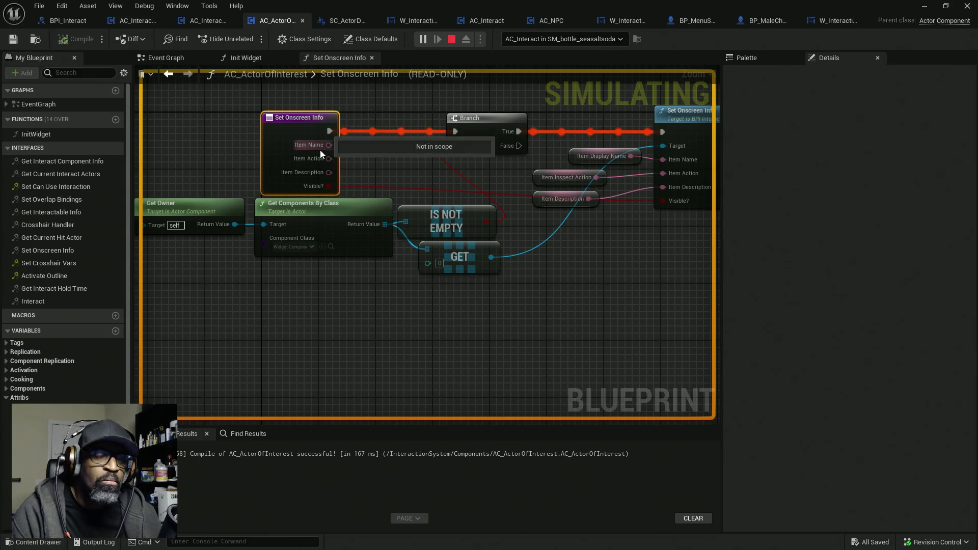
pyautogui.moveTo(627, 157); pyautogui.dragTo(498, 127)
pyautogui.rightClick(570, 127)
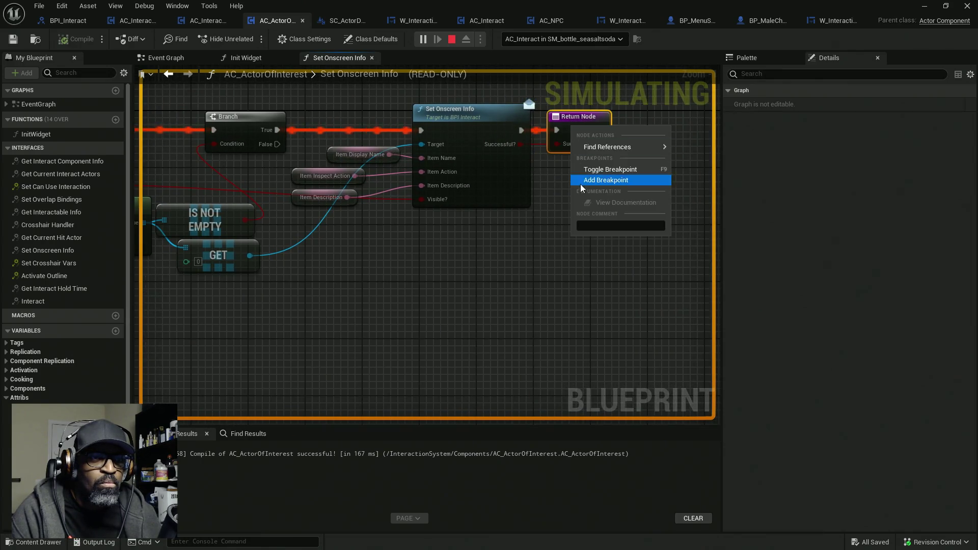
pyautogui.click(581, 180)
# - Move the breakpoint from the Return Node to the Set Onscreen Info interface call
pyautogui.moveTo(334, 181); pyautogui.dragTo(478, 140)
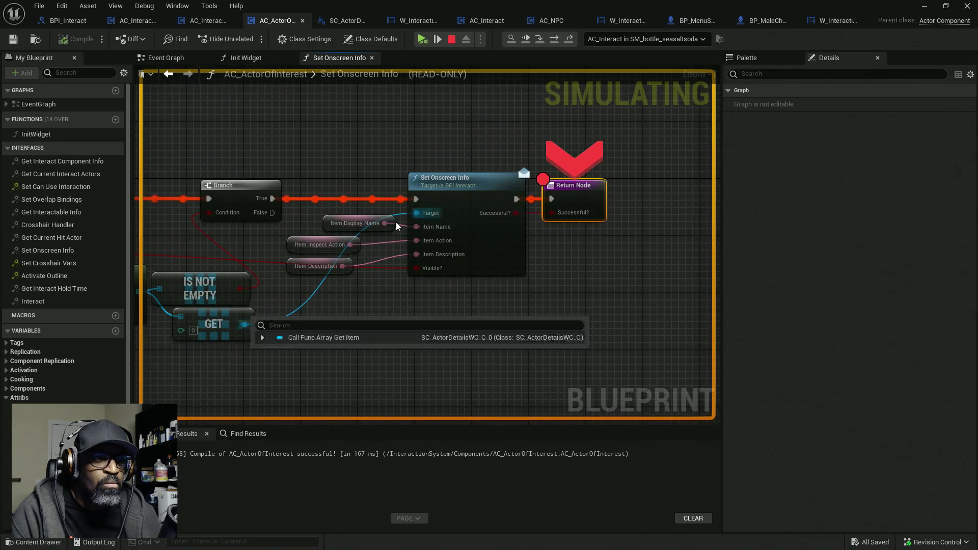
pyautogui.moveTo(381, 225)
pyautogui.moveTo(350, 245)
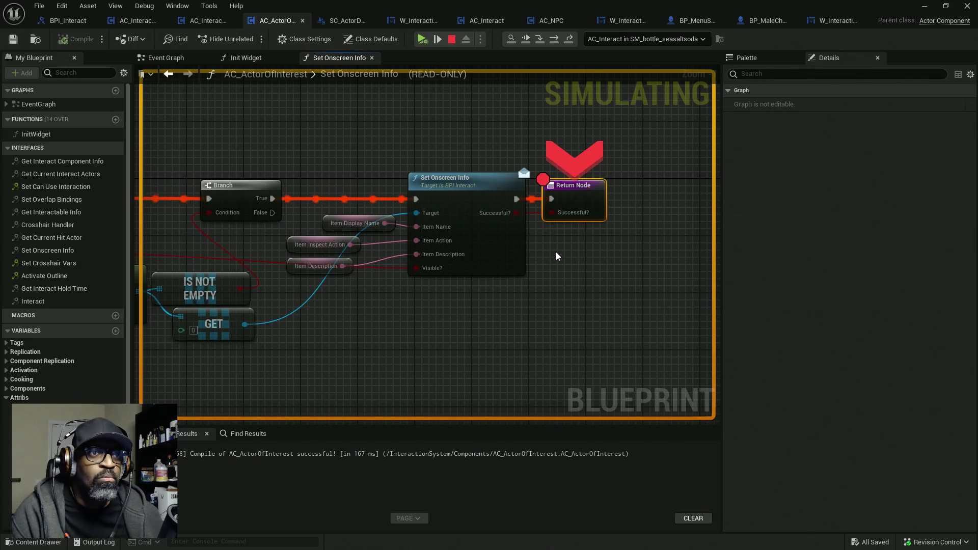
pyautogui.rightClick(587, 189)
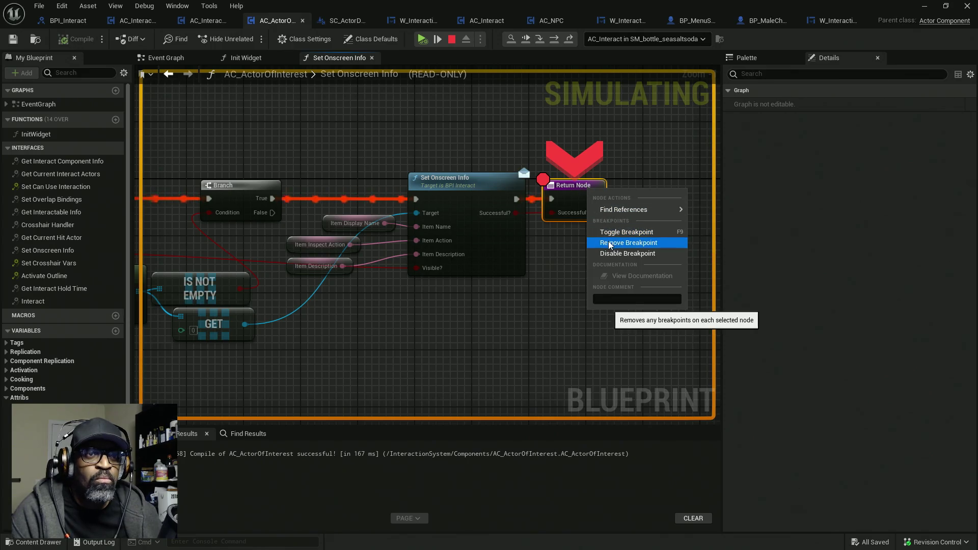
pyautogui.click(610, 245)
pyautogui.rightClick(479, 192)
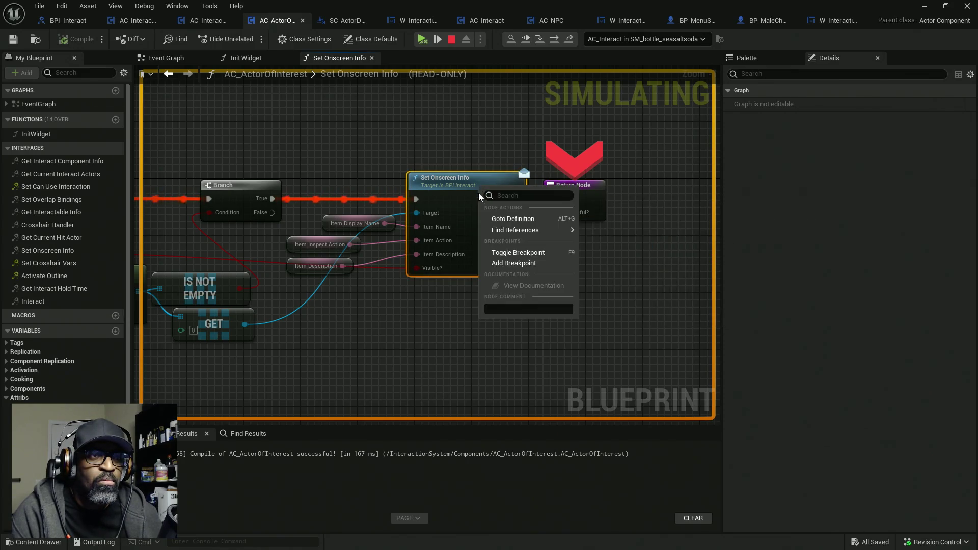
pyautogui.click(509, 263)
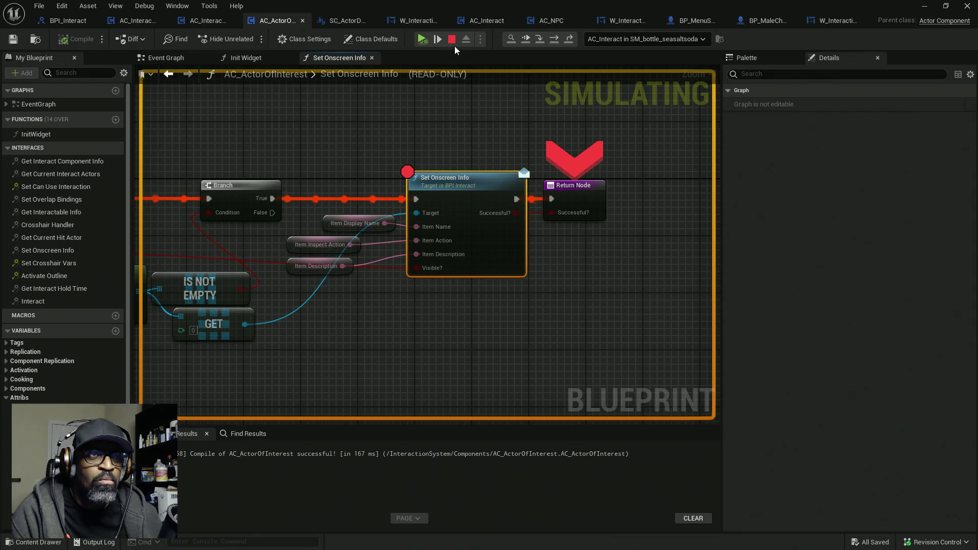
# - Resume execution to halt at the new breakpoint, then step into the Set Onscreen Info call
pyautogui.click(525, 40)
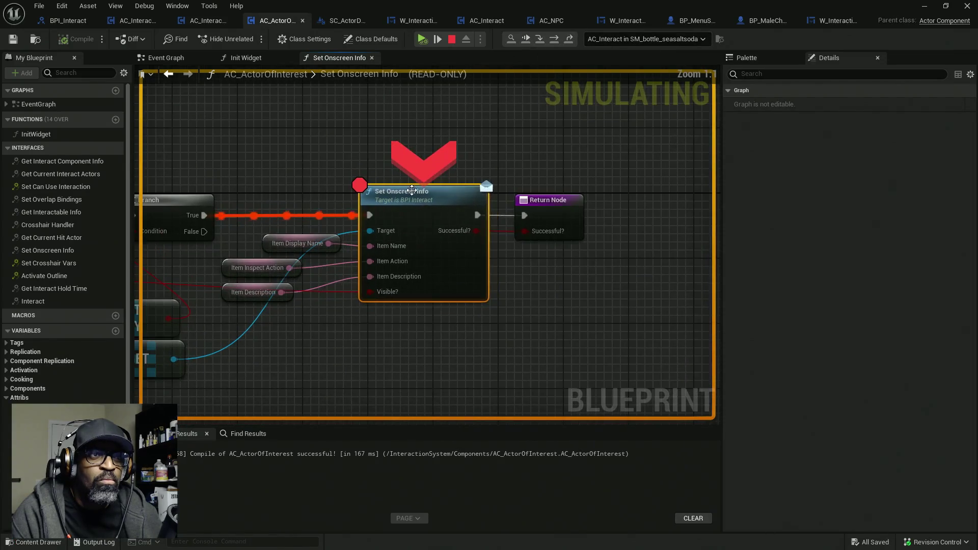
pyautogui.moveTo(299, 286)
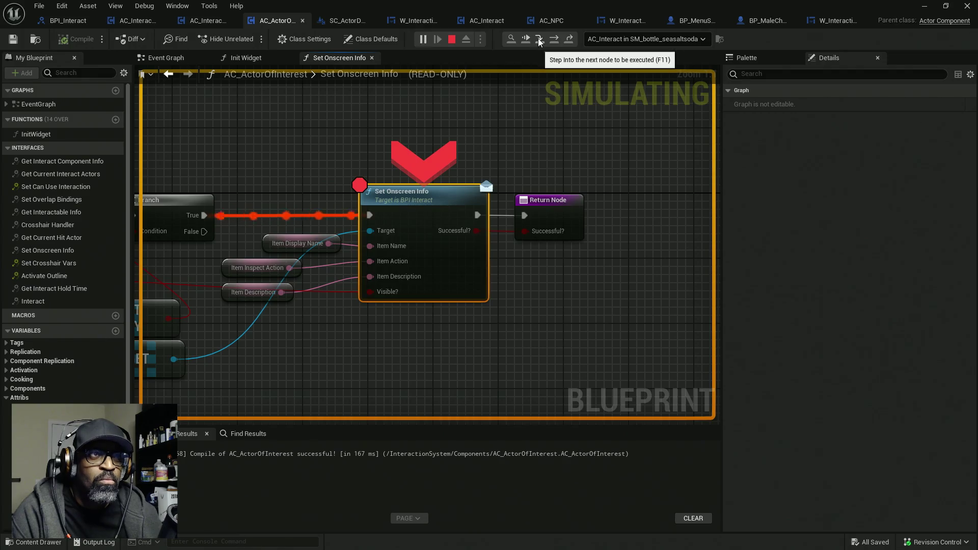
pyautogui.click(539, 41)
# - Step twice past the message node to reach the widget graph's interface Set Onscreen Info call
pyautogui.moveTo(462, 245)
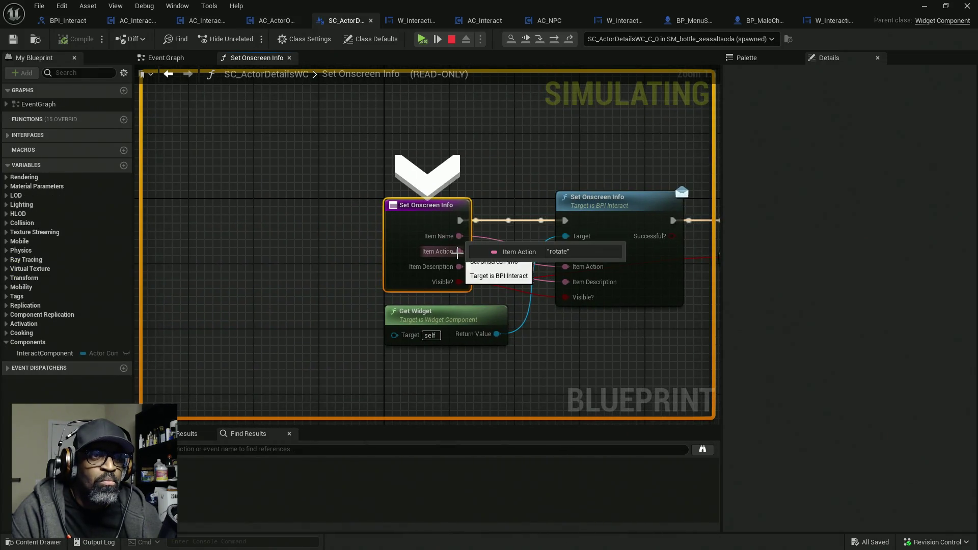
pyautogui.moveTo(514, 221); pyautogui.dragTo(391, 180)
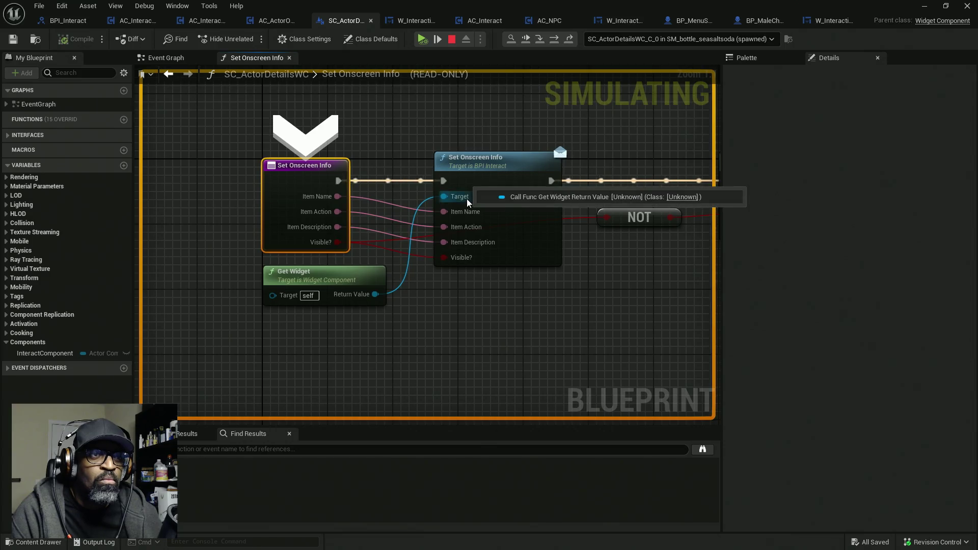
pyautogui.click(541, 40)
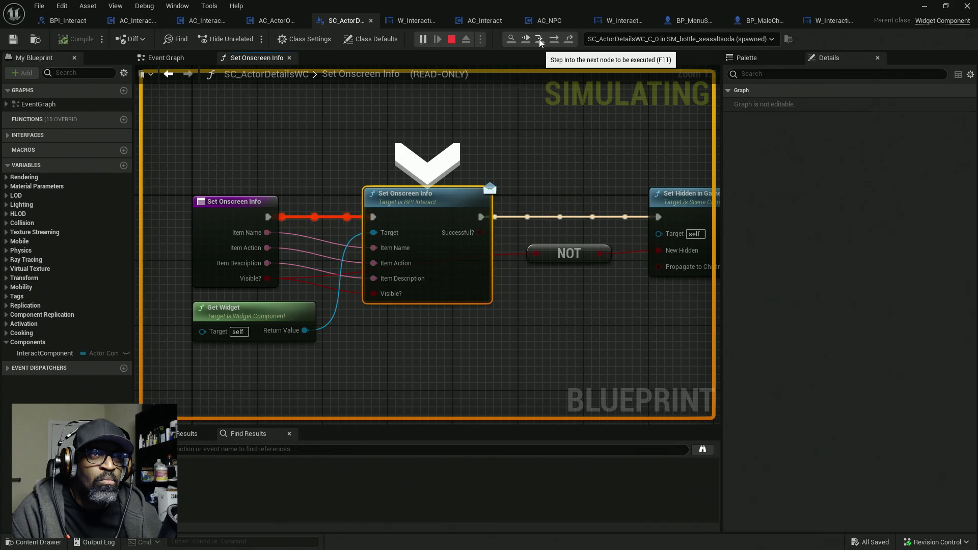
pyautogui.click(539, 42)
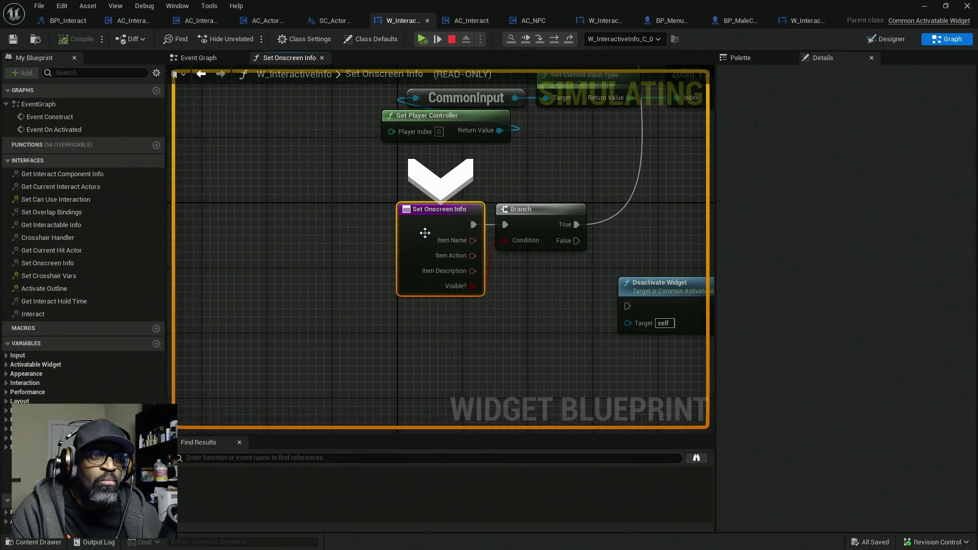
# - Check the debugged widget instance, then put a breakpoint on the SET Interaction Details node
pyautogui.moveTo(523, 183)
pyautogui.mouseDown()
pyautogui.moveTo(365, 216)
pyautogui.moveTo(348, 209)
pyautogui.mouseUp()
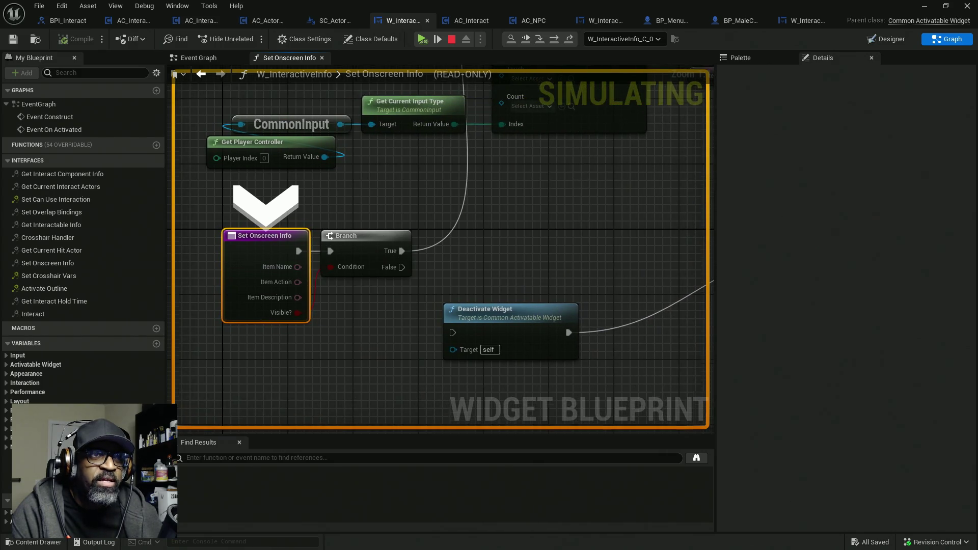
pyautogui.moveTo(537, 234)
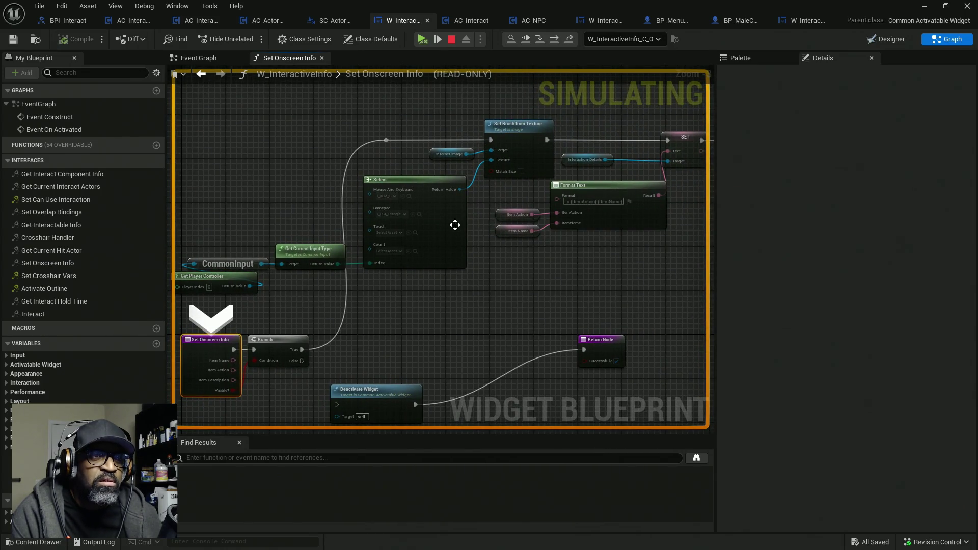
pyautogui.scroll(1, 559, 220)
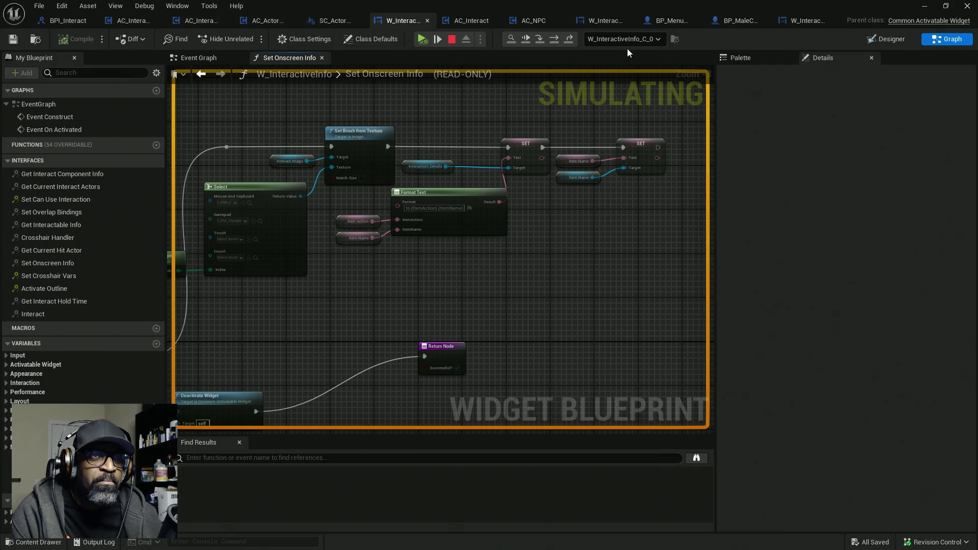
pyautogui.click(641, 41)
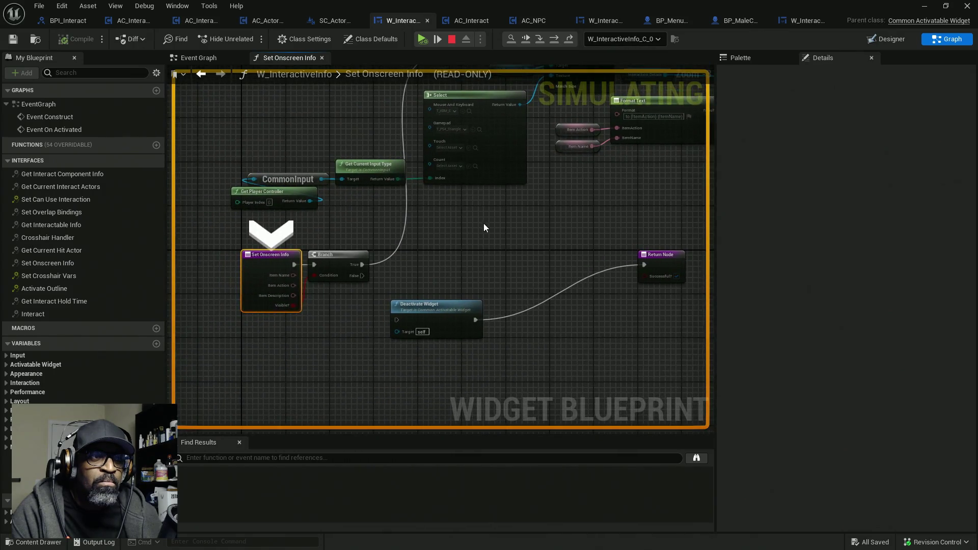
pyautogui.moveTo(490, 231)
pyautogui.mouseDown()
pyautogui.moveTo(470, 252)
pyautogui.moveTo(509, 225)
pyautogui.moveTo(400, 261)
pyautogui.mouseUp()
pyautogui.rightClick(500, 164)
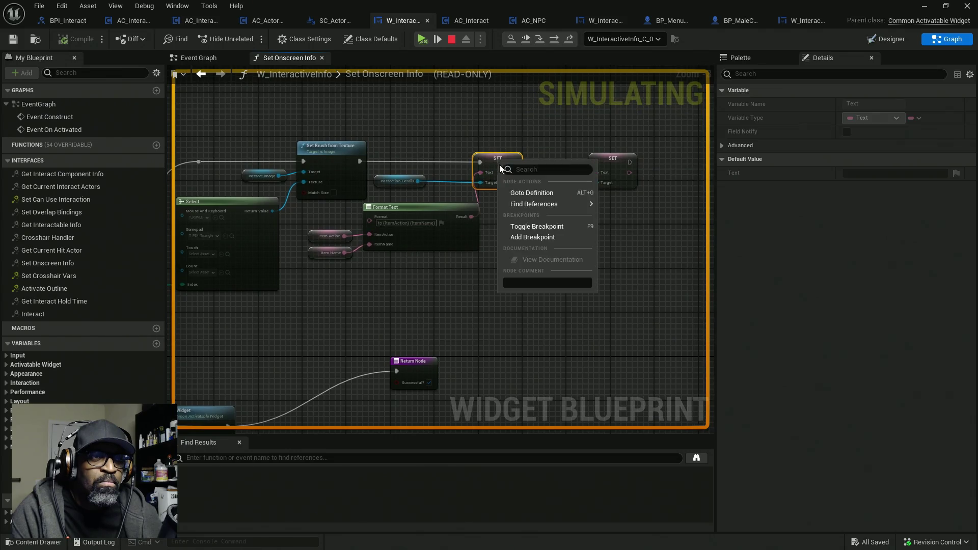
pyautogui.click(517, 238)
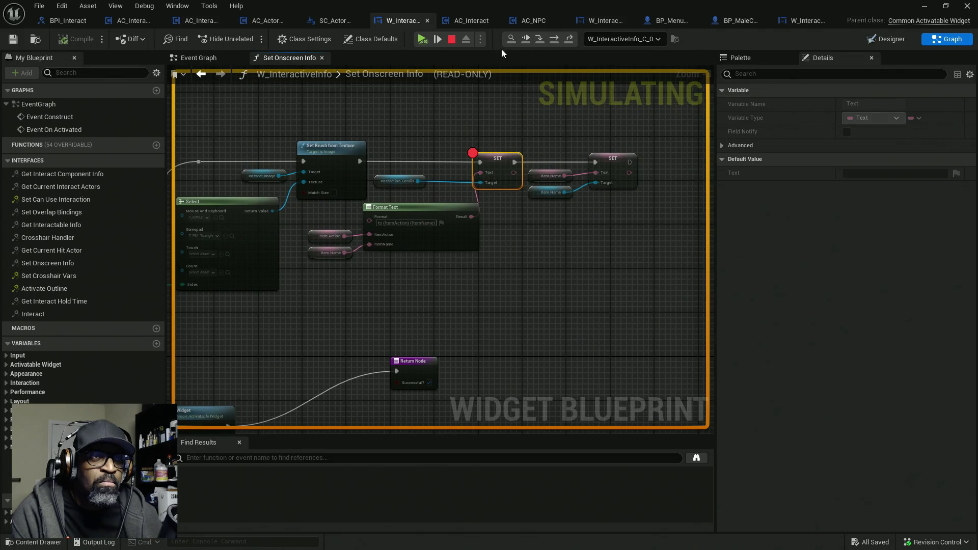
# - Inspect the Interaction Details variable and view its 'action details here' text block in the Designer
pyautogui.moveTo(349, 246)
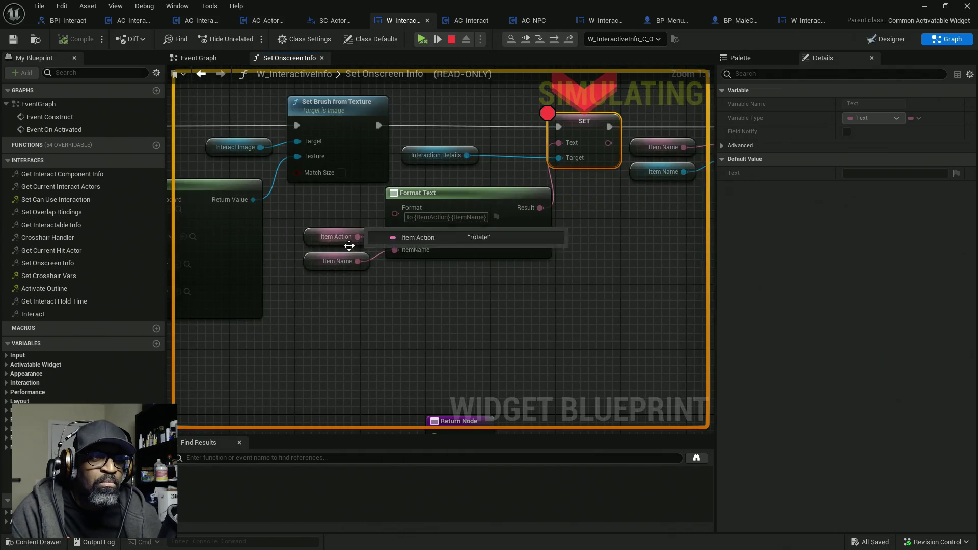
pyautogui.moveTo(355, 263)
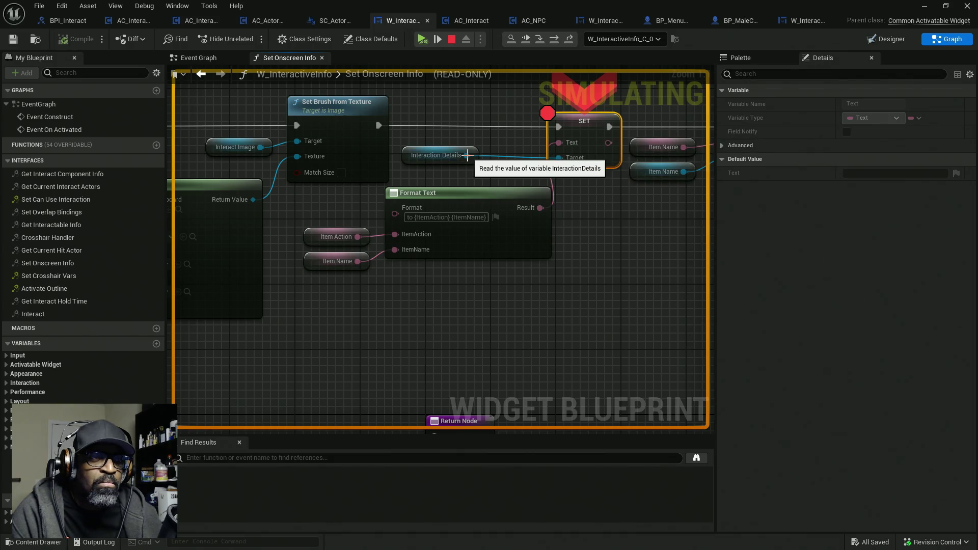
pyautogui.click(443, 155)
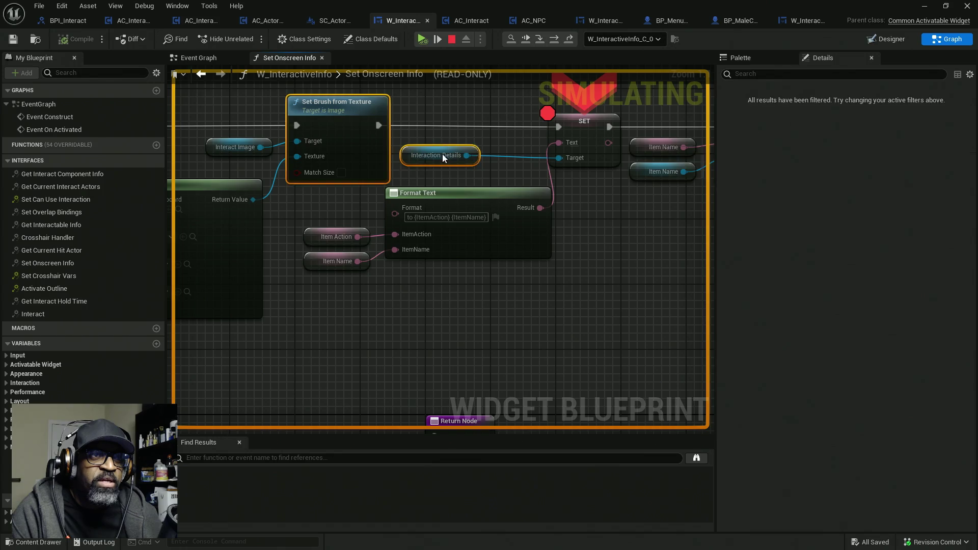
pyautogui.click(891, 39)
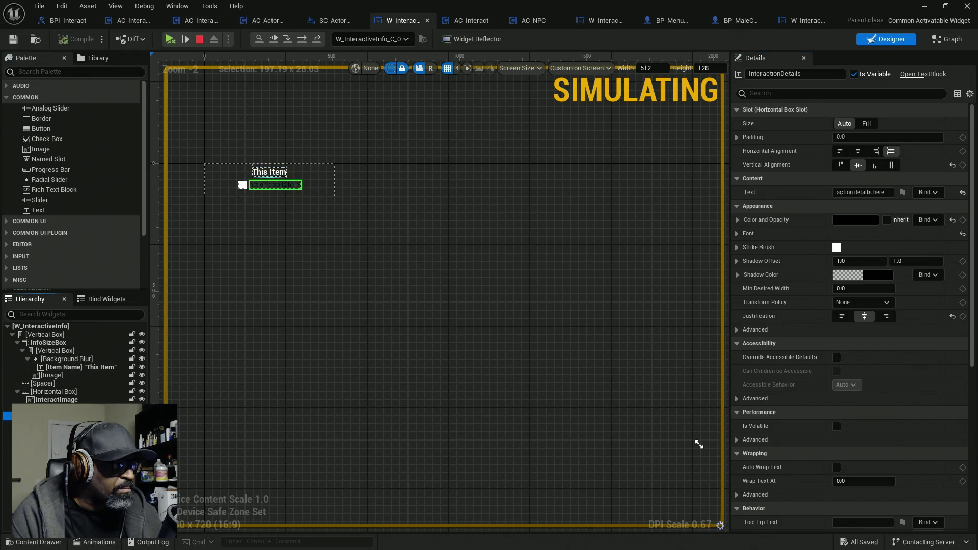
pyautogui.scroll(4, 262, 181)
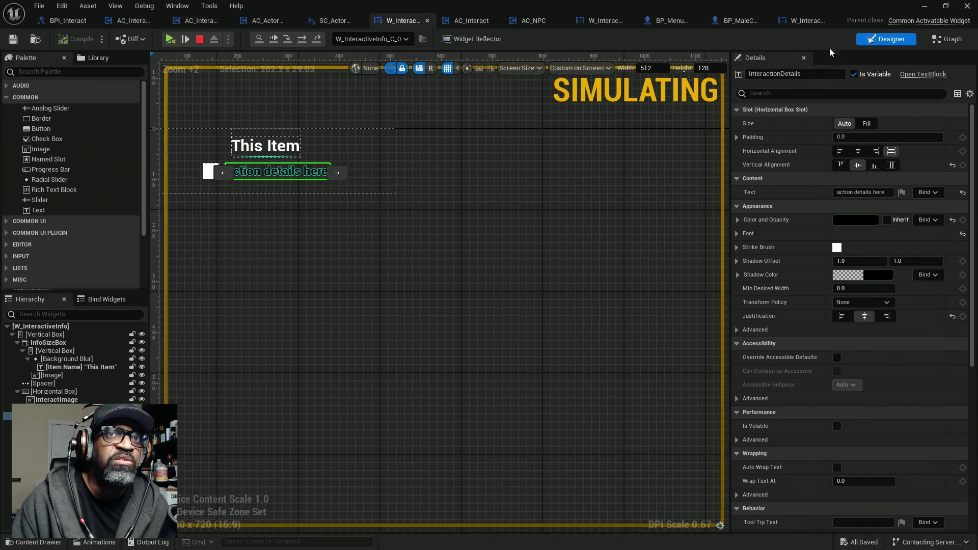
pyautogui.click(948, 38)
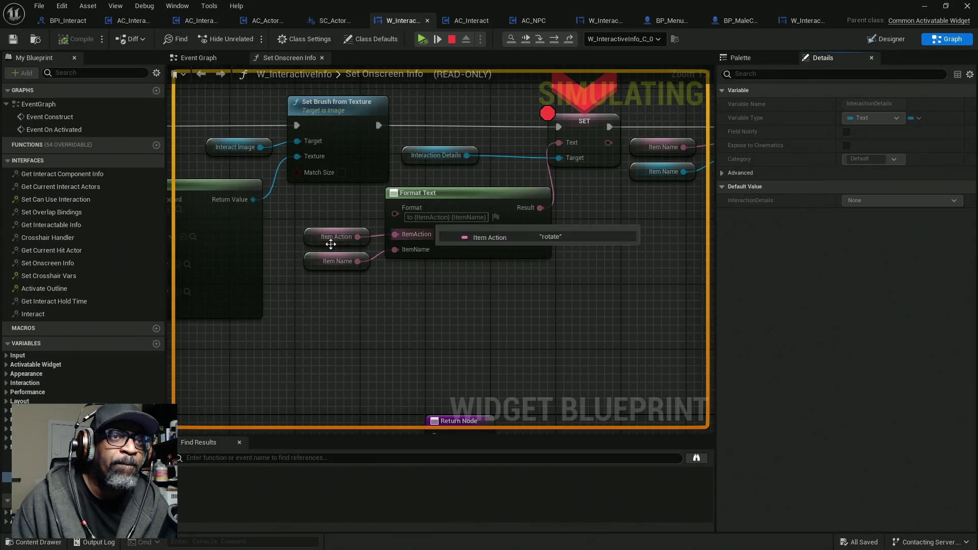
# - Add a breakpoint to the Item Name SET node and remove the one from the Interaction Details SET node
pyautogui.moveTo(551, 233); pyautogui.dragTo(205, 243)
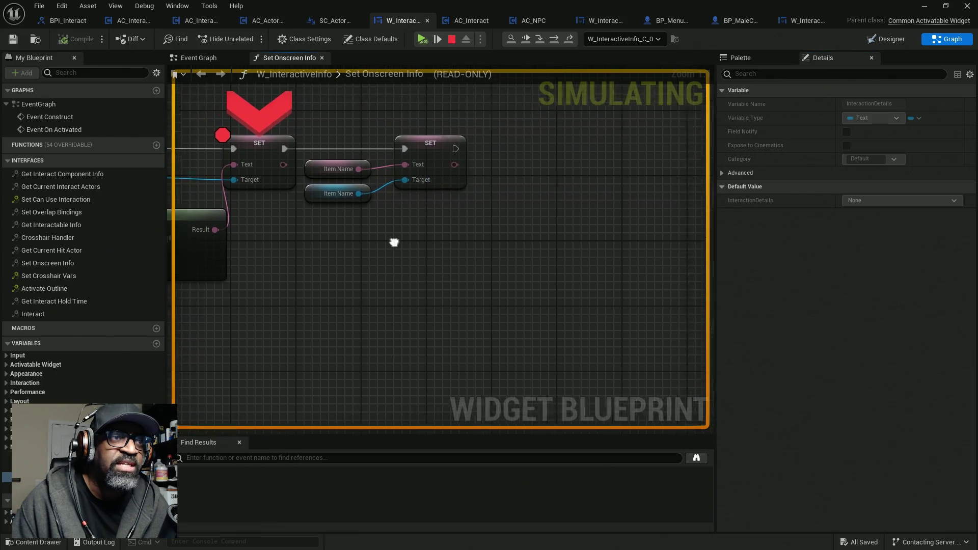
pyautogui.rightClick(416, 152)
pyautogui.click(432, 228)
pyautogui.moveTo(319, 236); pyautogui.dragTo(454, 225)
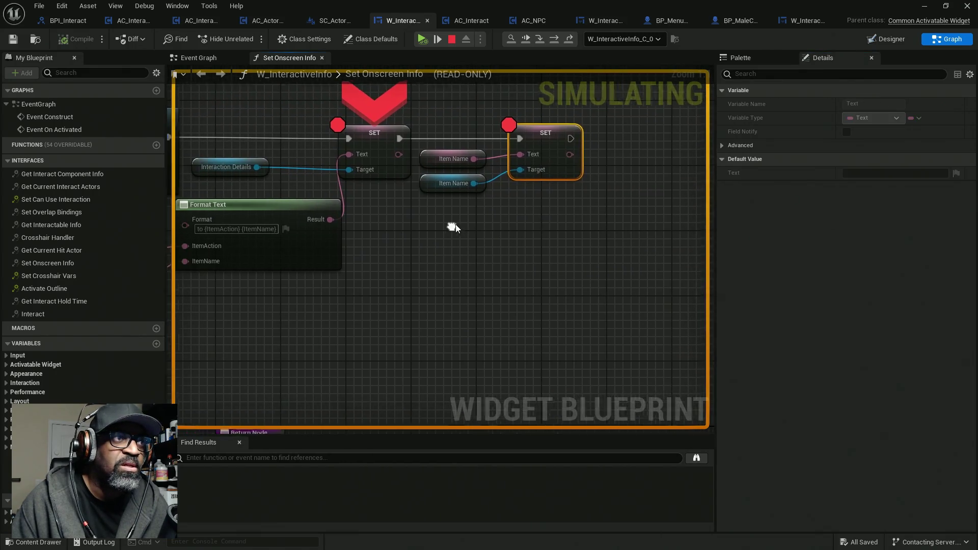
pyautogui.rightClick(380, 139)
pyautogui.click(412, 217)
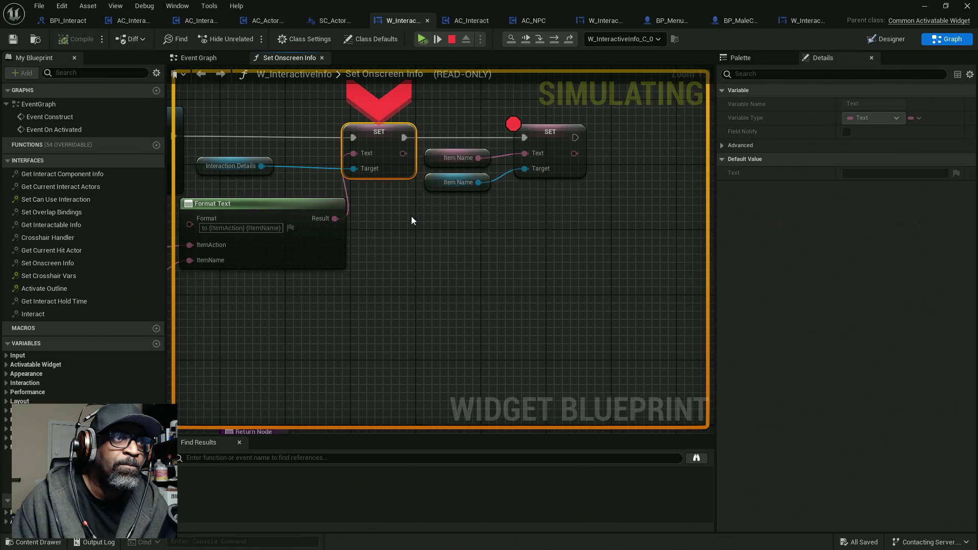
# - Review the Format Text and Interaction Details nodes, then stop the running simulation
pyautogui.rightClick(545, 148)
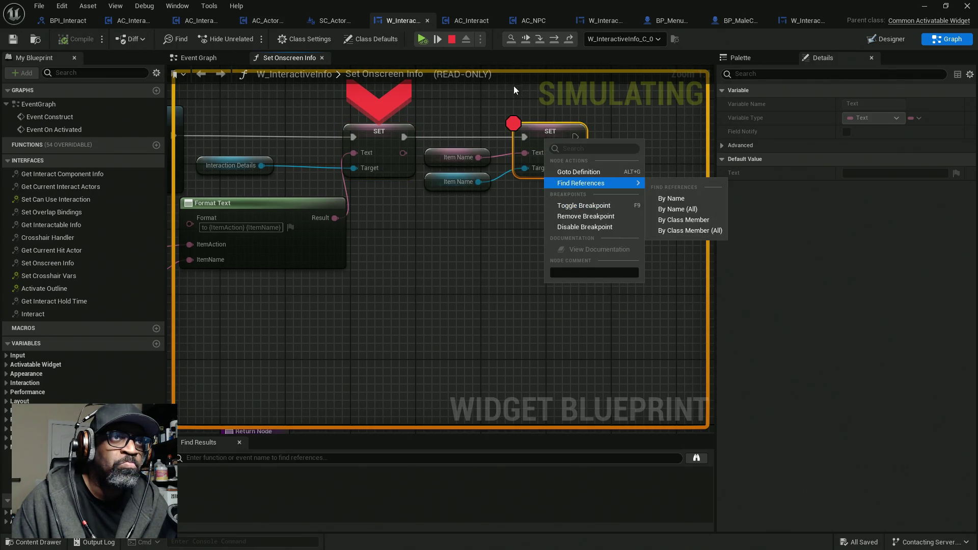
pyautogui.click(527, 41)
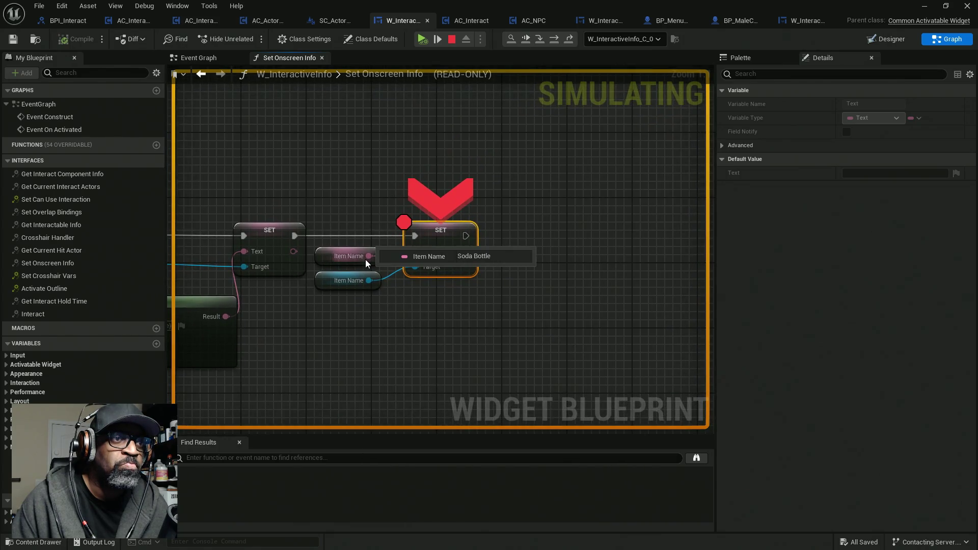
pyautogui.moveTo(328, 197); pyautogui.dragTo(428, 219)
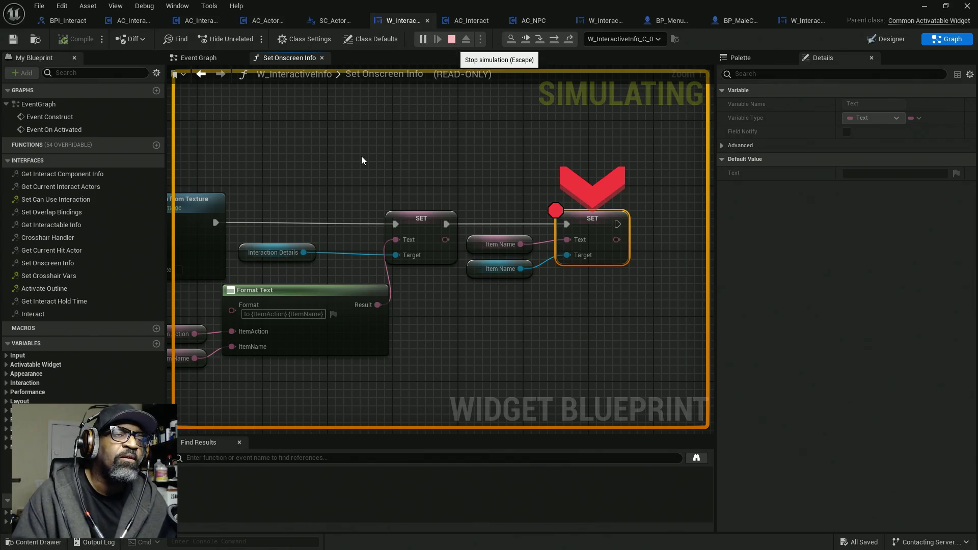
pyautogui.press('Escape')
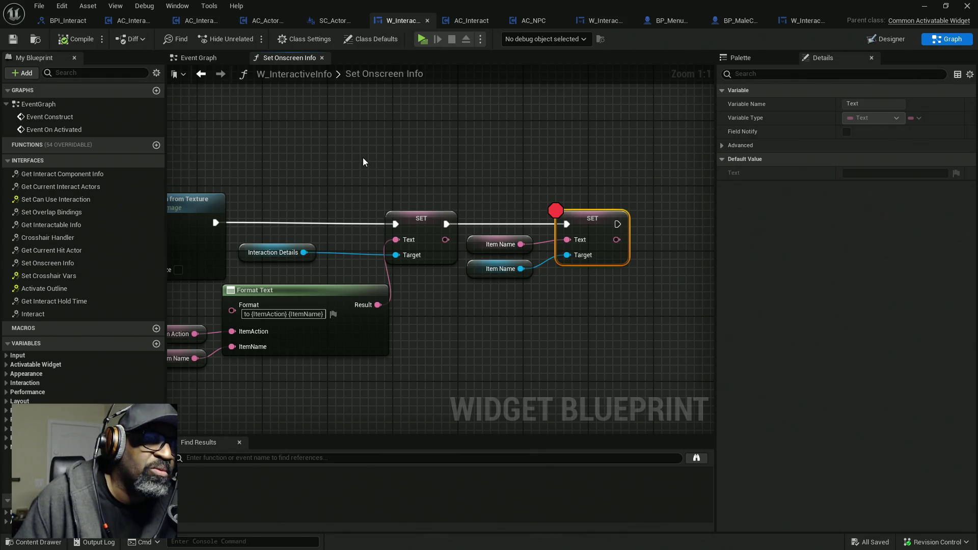
# - Zoom out across the Set Onscreen Info graph, then switch to W_InteractiveInfo's Event Graph
pyautogui.scroll(-3, 364, 162)
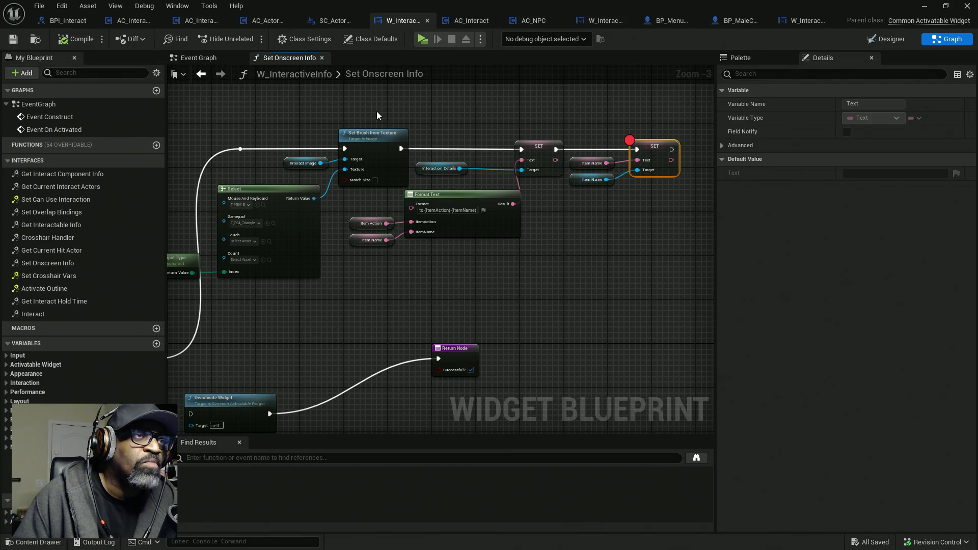
pyautogui.moveTo(338, 109); pyautogui.dragTo(486, 98)
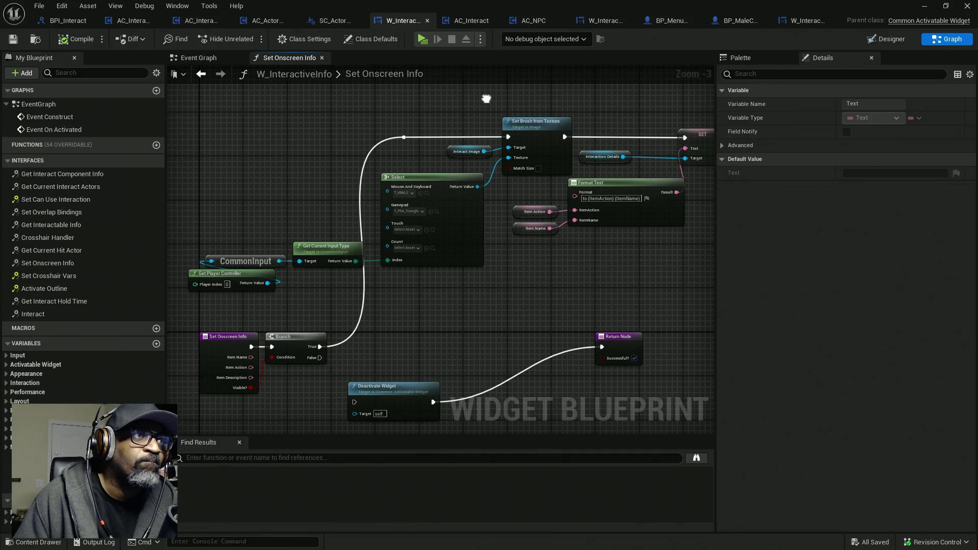
pyautogui.moveTo(487, 99); pyautogui.dragTo(484, 99)
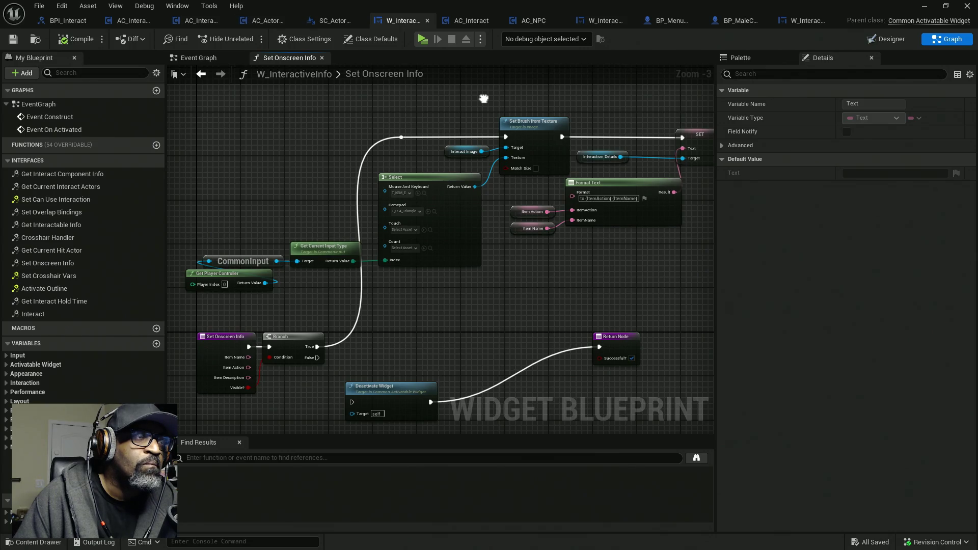
pyautogui.click(218, 58)
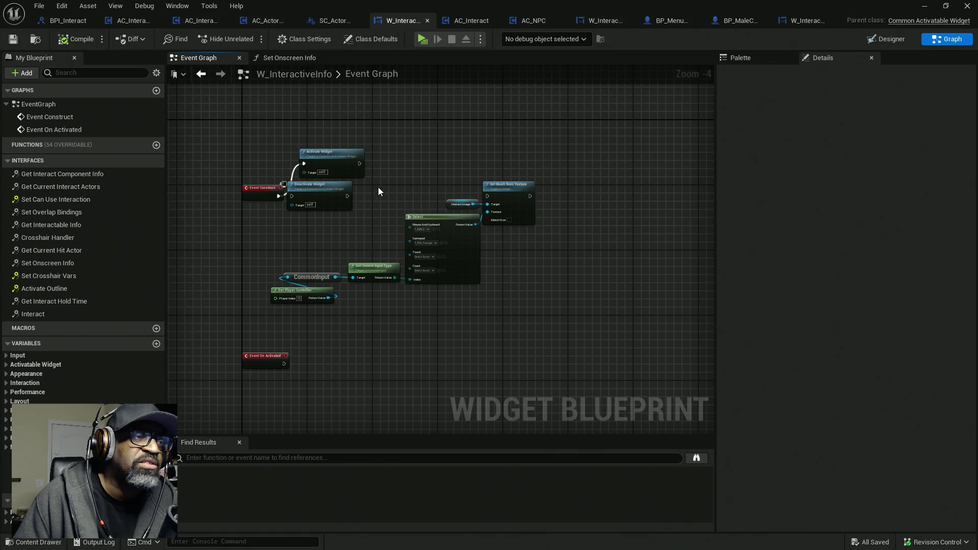
# - Move the input-type texture and brush nodes down and to the left as a group
pyautogui.moveTo(581, 130); pyautogui.dragTo(409, 240)
pyautogui.moveTo(292, 220); pyautogui.dragTo(355, 261)
pyautogui.moveTo(461, 219)
pyautogui.mouseDown()
pyautogui.moveTo(445, 321)
pyautogui.moveTo(365, 358)
pyautogui.mouseUp()
pyautogui.click(401, 233)
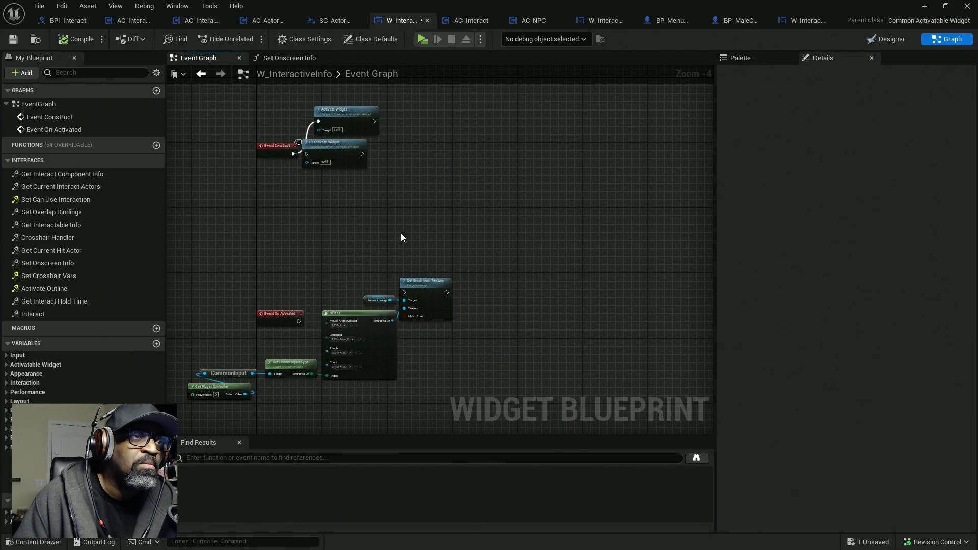
# - Place Deactivate Widget above Event On Activated, put Activate Widget under Event Construct, and disconnect them
pyautogui.moveTo(346, 156)
pyautogui.mouseDown()
pyautogui.moveTo(361, 207)
pyautogui.moveTo(343, 267)
pyautogui.moveTo(301, 291)
pyautogui.mouseUp()
pyautogui.moveTo(351, 120); pyautogui.dragTo(287, 195)
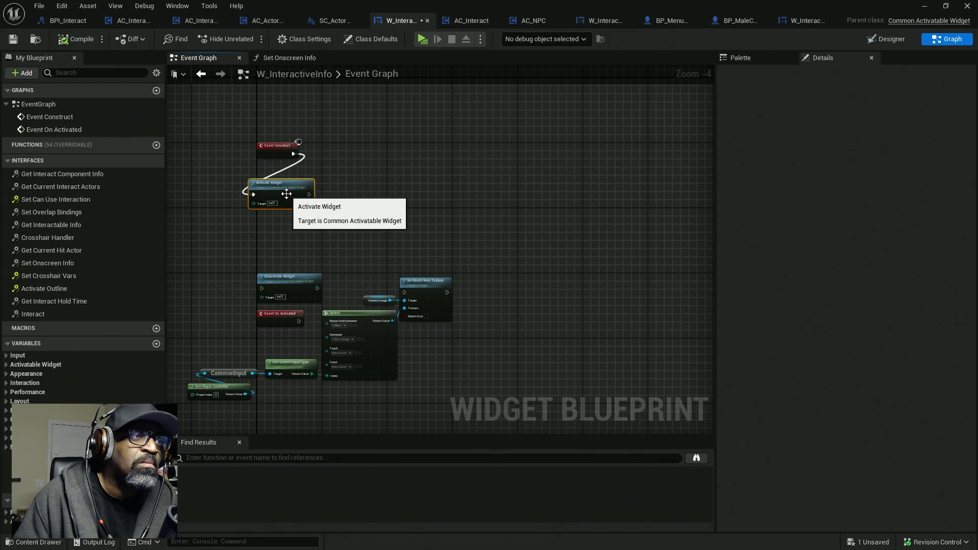
pyautogui.scroll(3, 299, 150)
pyautogui.scroll(1, 298, 149)
pyautogui.keyDown('alt'); pyautogui.click(284, 154); pyautogui.keyUp('alt')
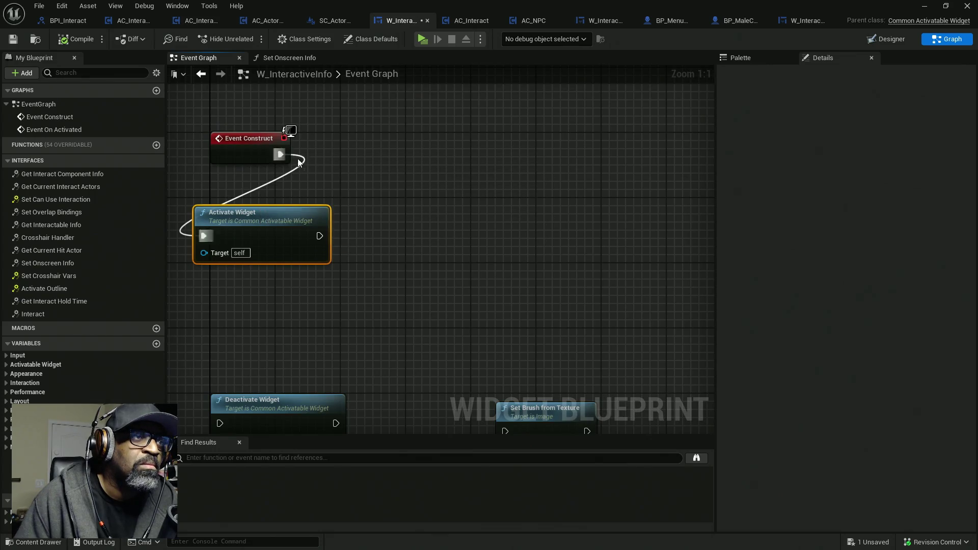
pyautogui.moveTo(326, 161); pyautogui.dragTo(383, 131)
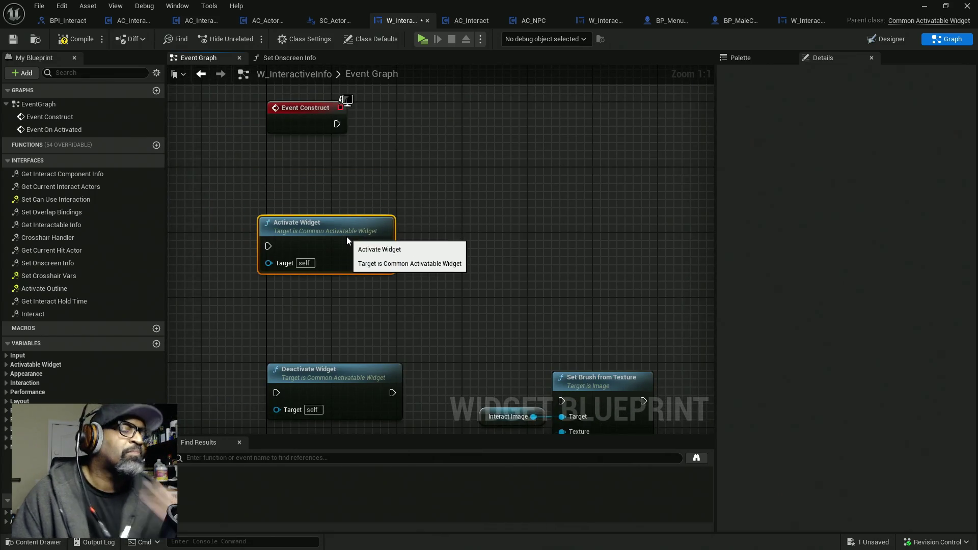